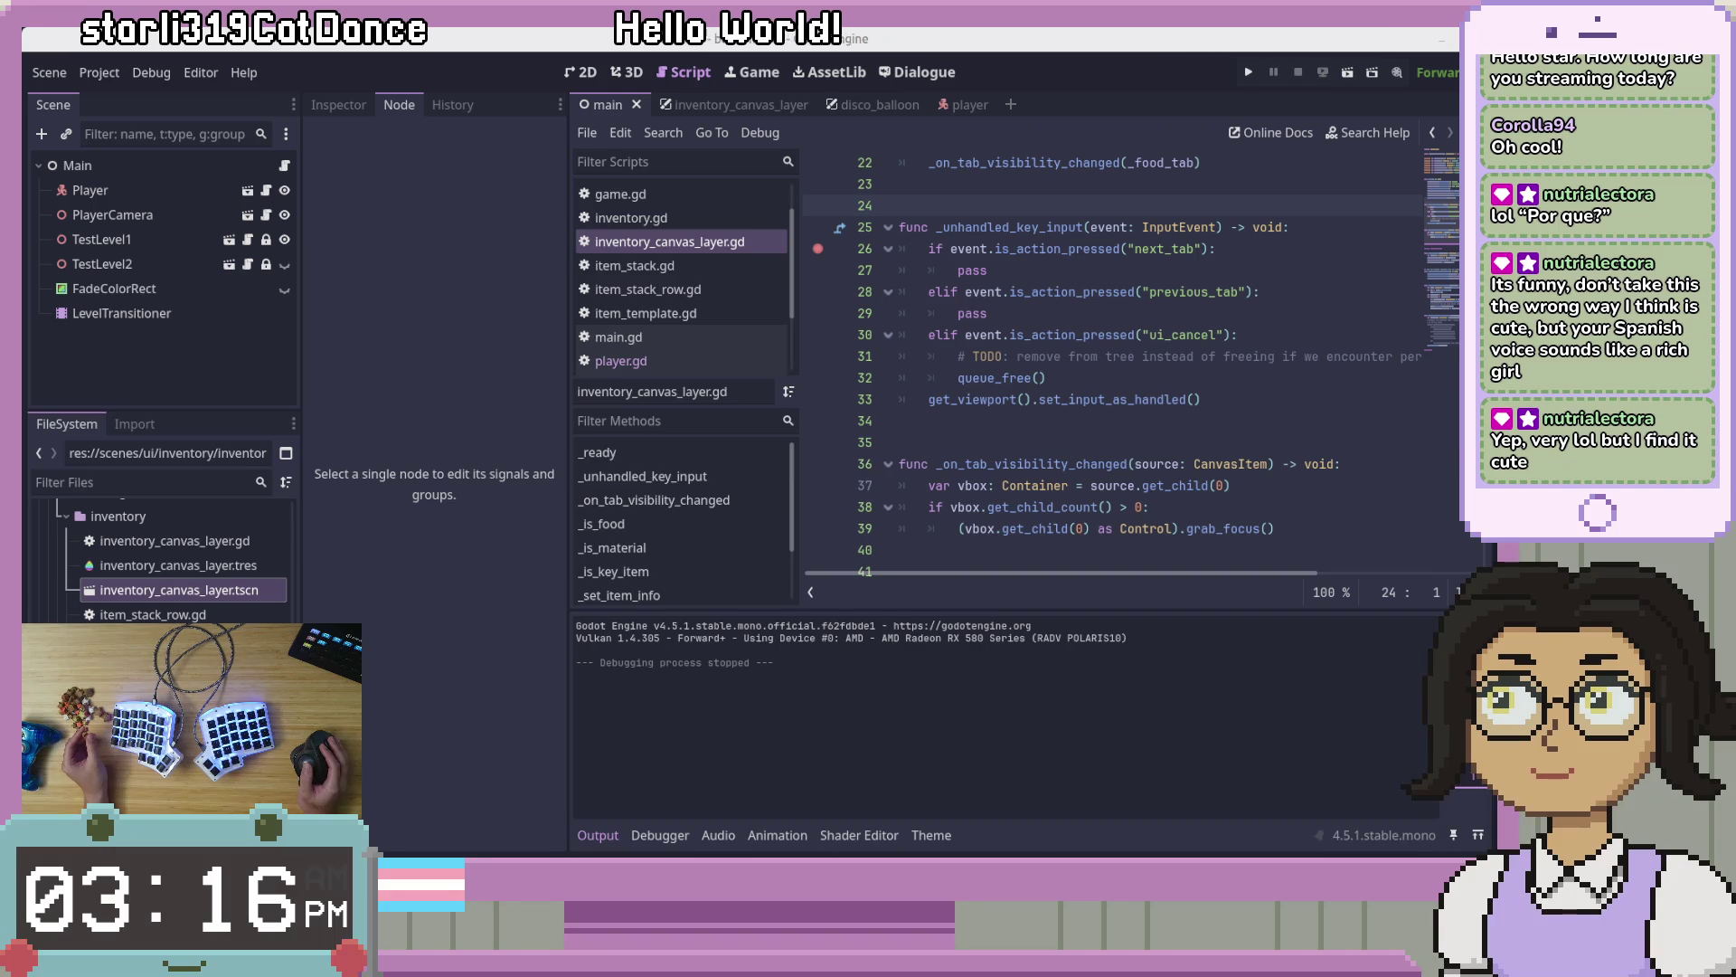
Step: Switch to the InputEventKey documentation page open in Firefox
key(alt+Tab)
Step: Move the docs window over the editor, scroll through the InputEventKey page, and return to Godot
mouse_move(1459, 274)
mouse_down()
mouse_move(1446, 167)
mouse_move(1060, 81)
mouse_up()
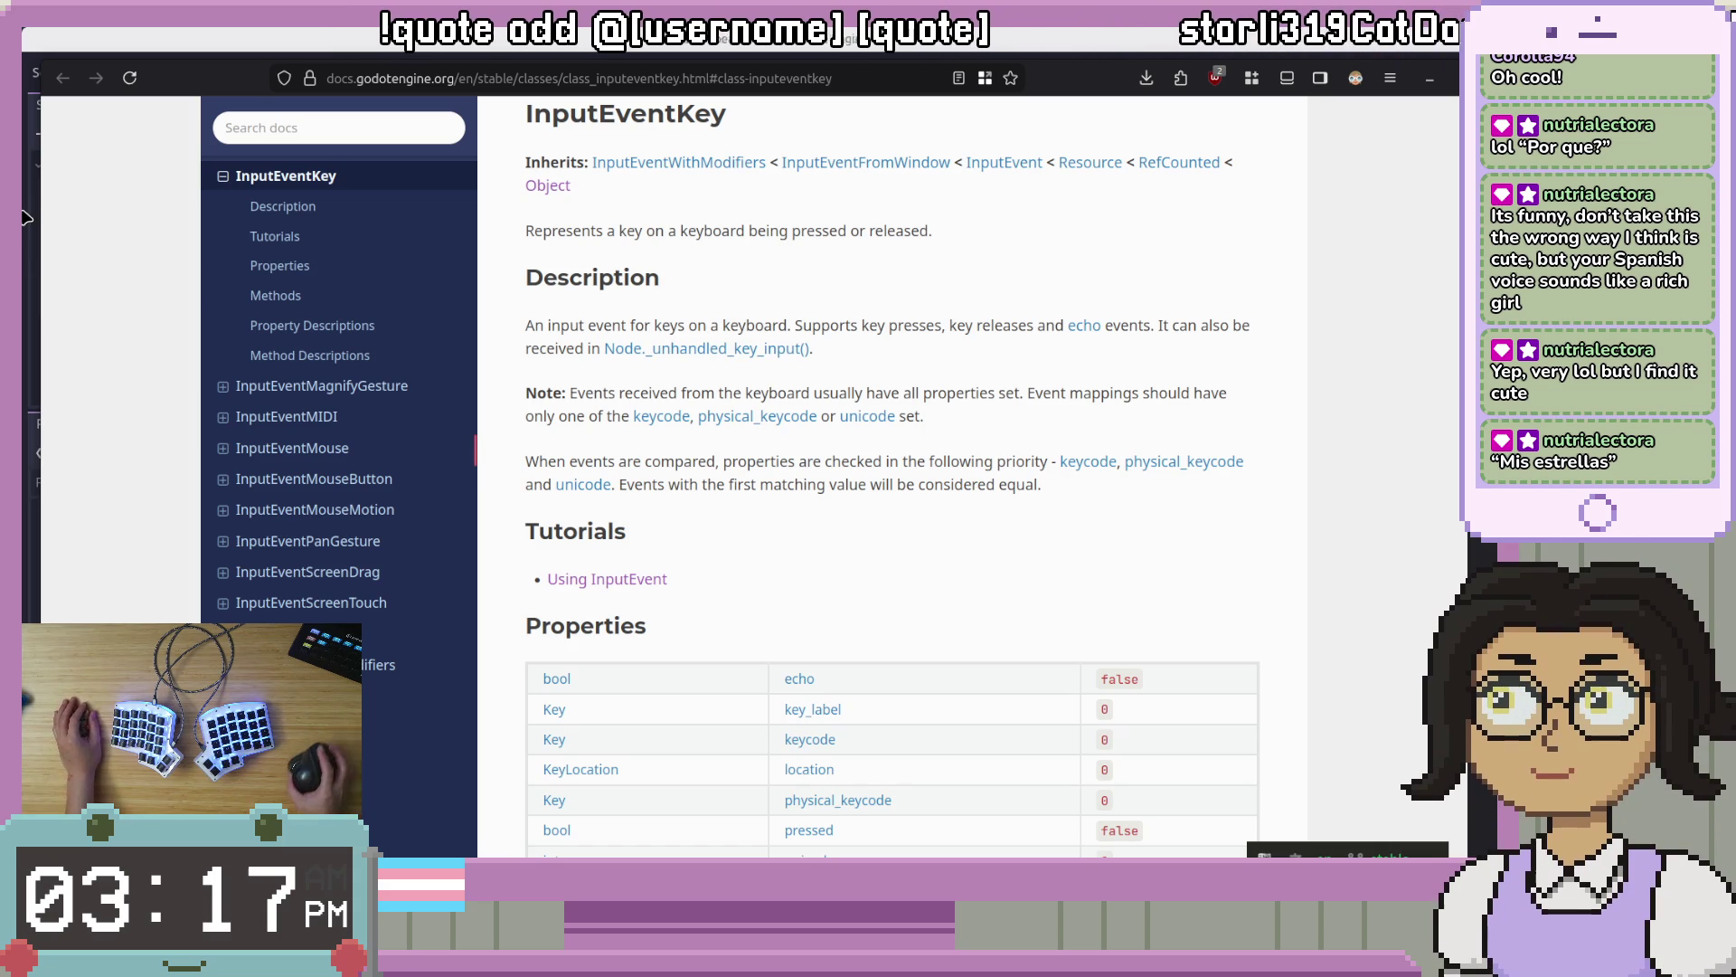
scroll(80, 276, down, 3)
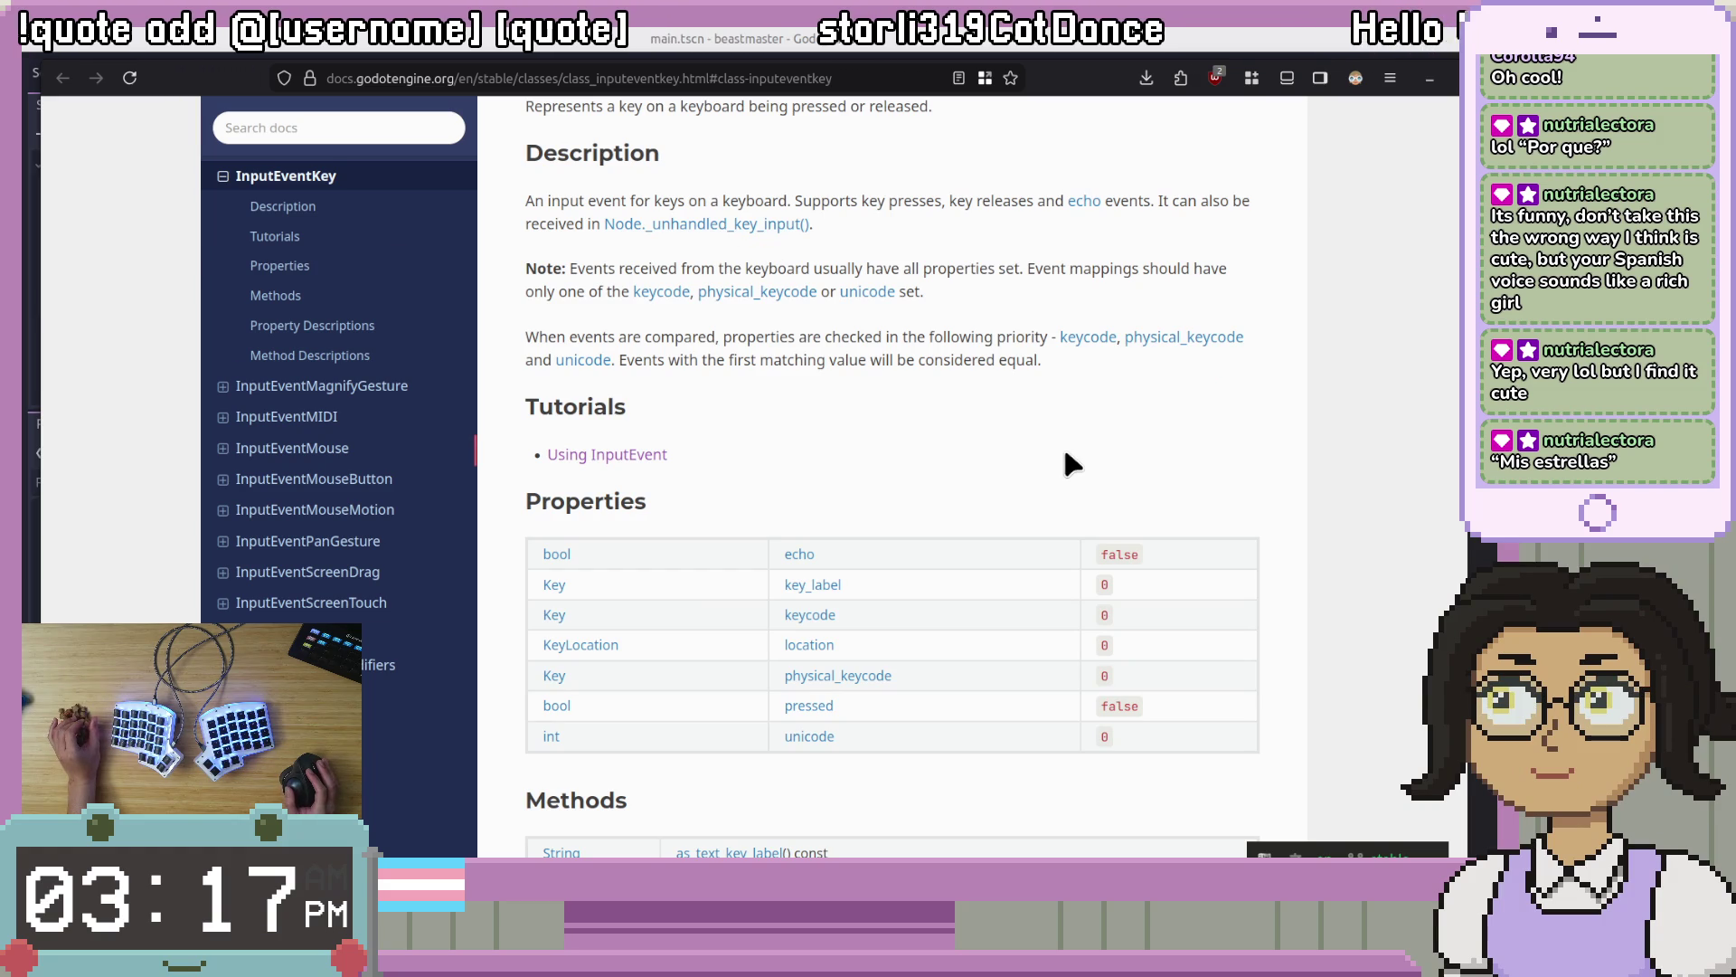
scroll(1065, 453, down, 5)
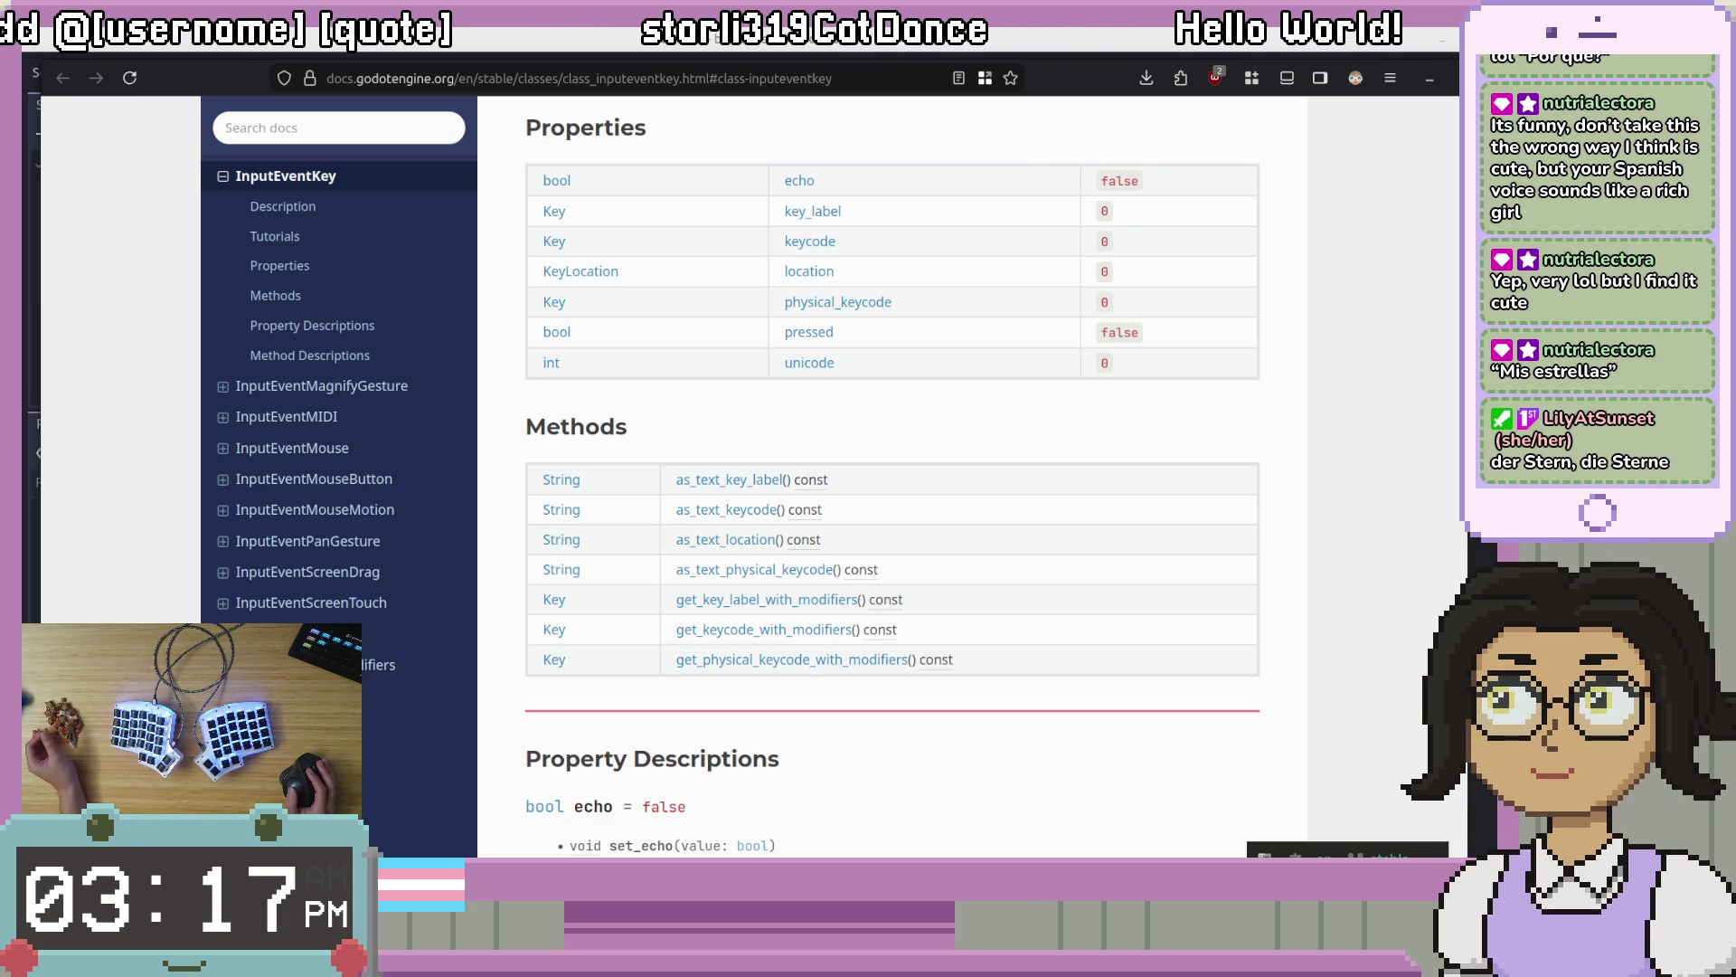
key(alt+Tab)
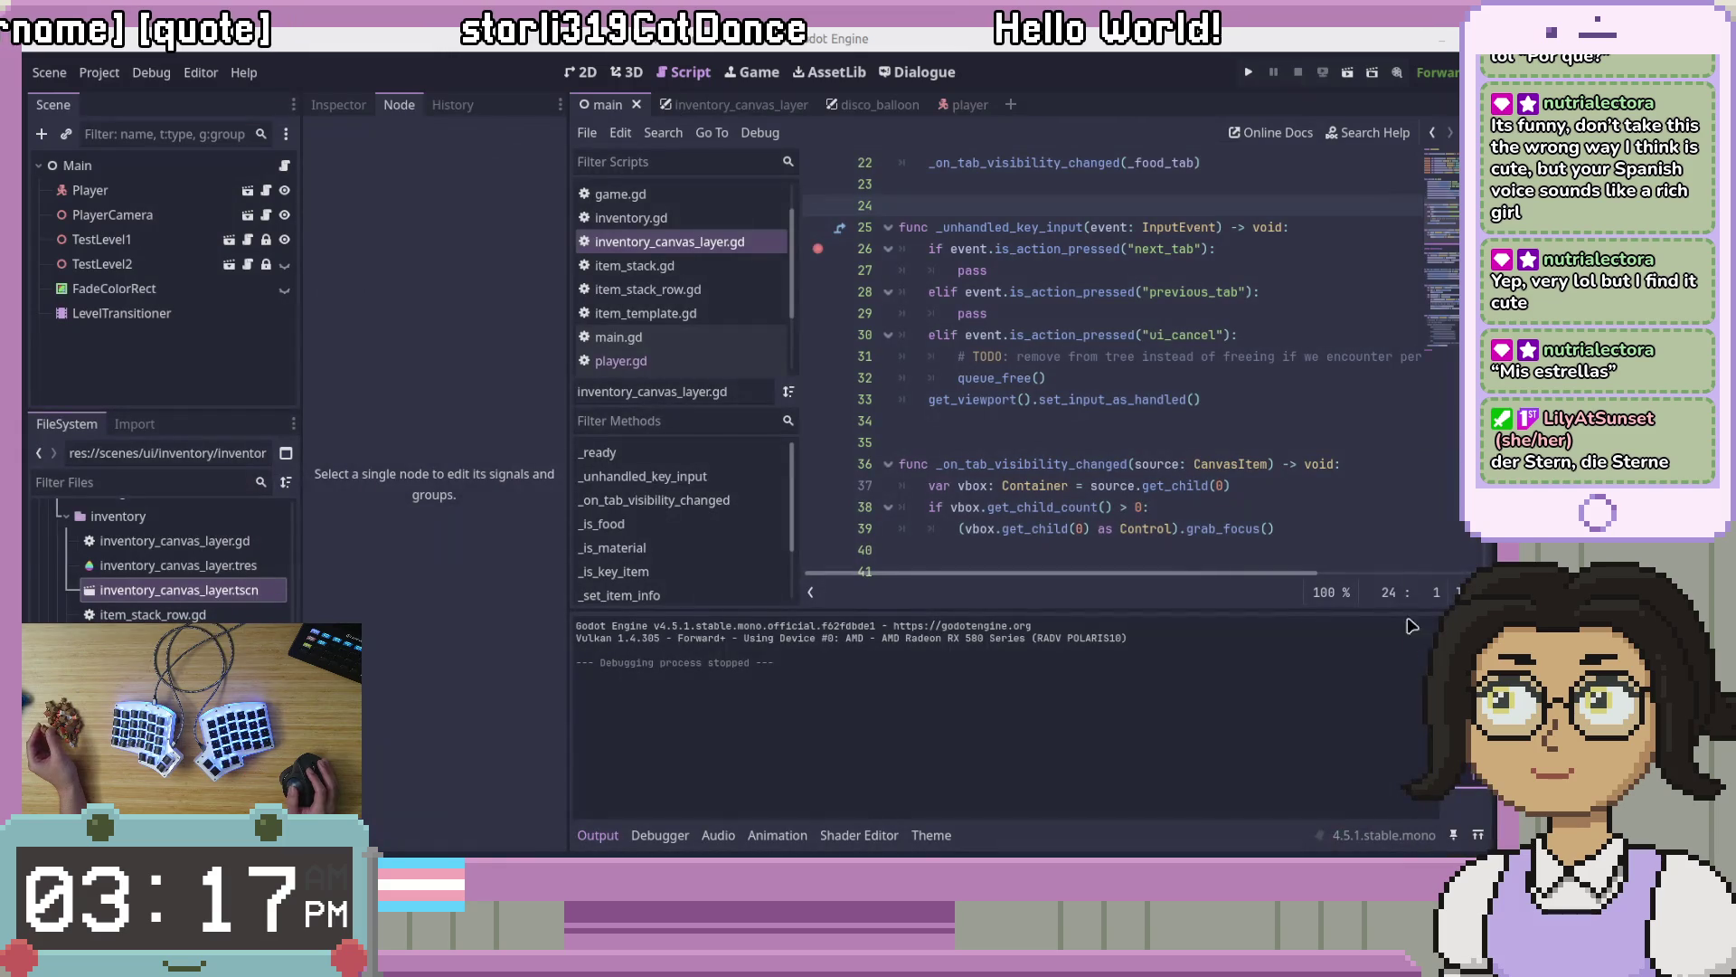
Step: Delete 'key_' so the line 25 handler reads _unhandled_input(event: InputEvent)
click(1154, 269)
key(Up)
key(Up)
key(Right)
key(Right)
key(Right)
key(BackSpace)
key(BackSpace)
key(BackSpace)
key(Delete)
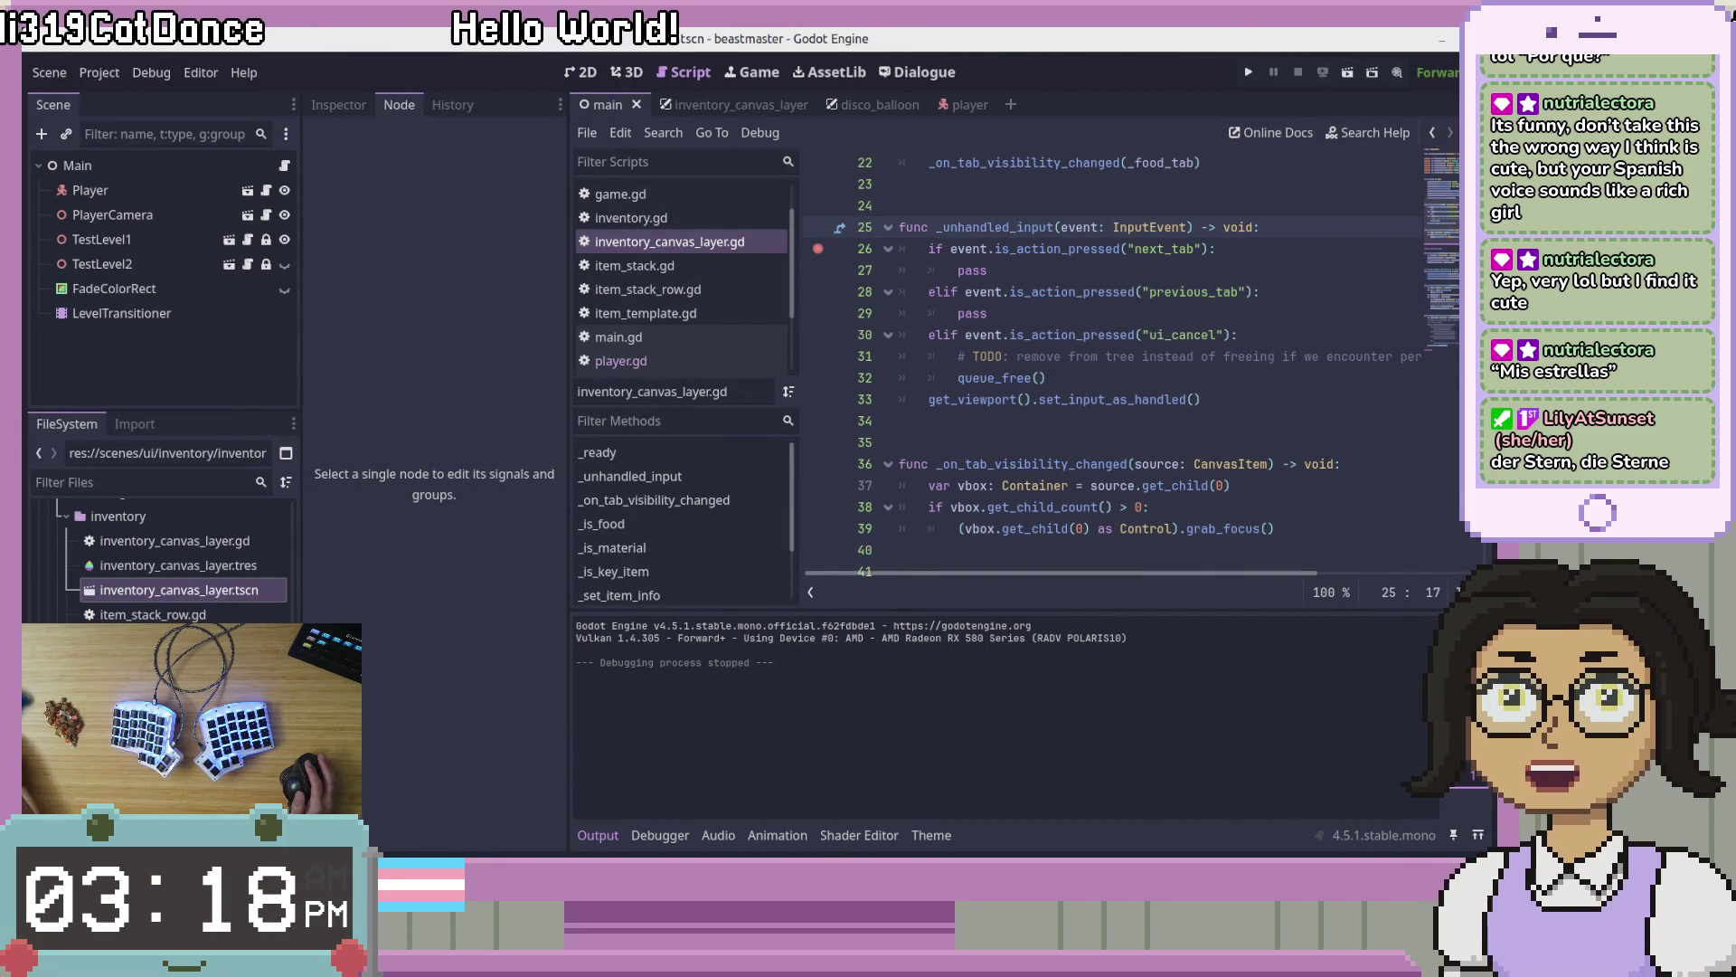
key(Down)
key(Down)
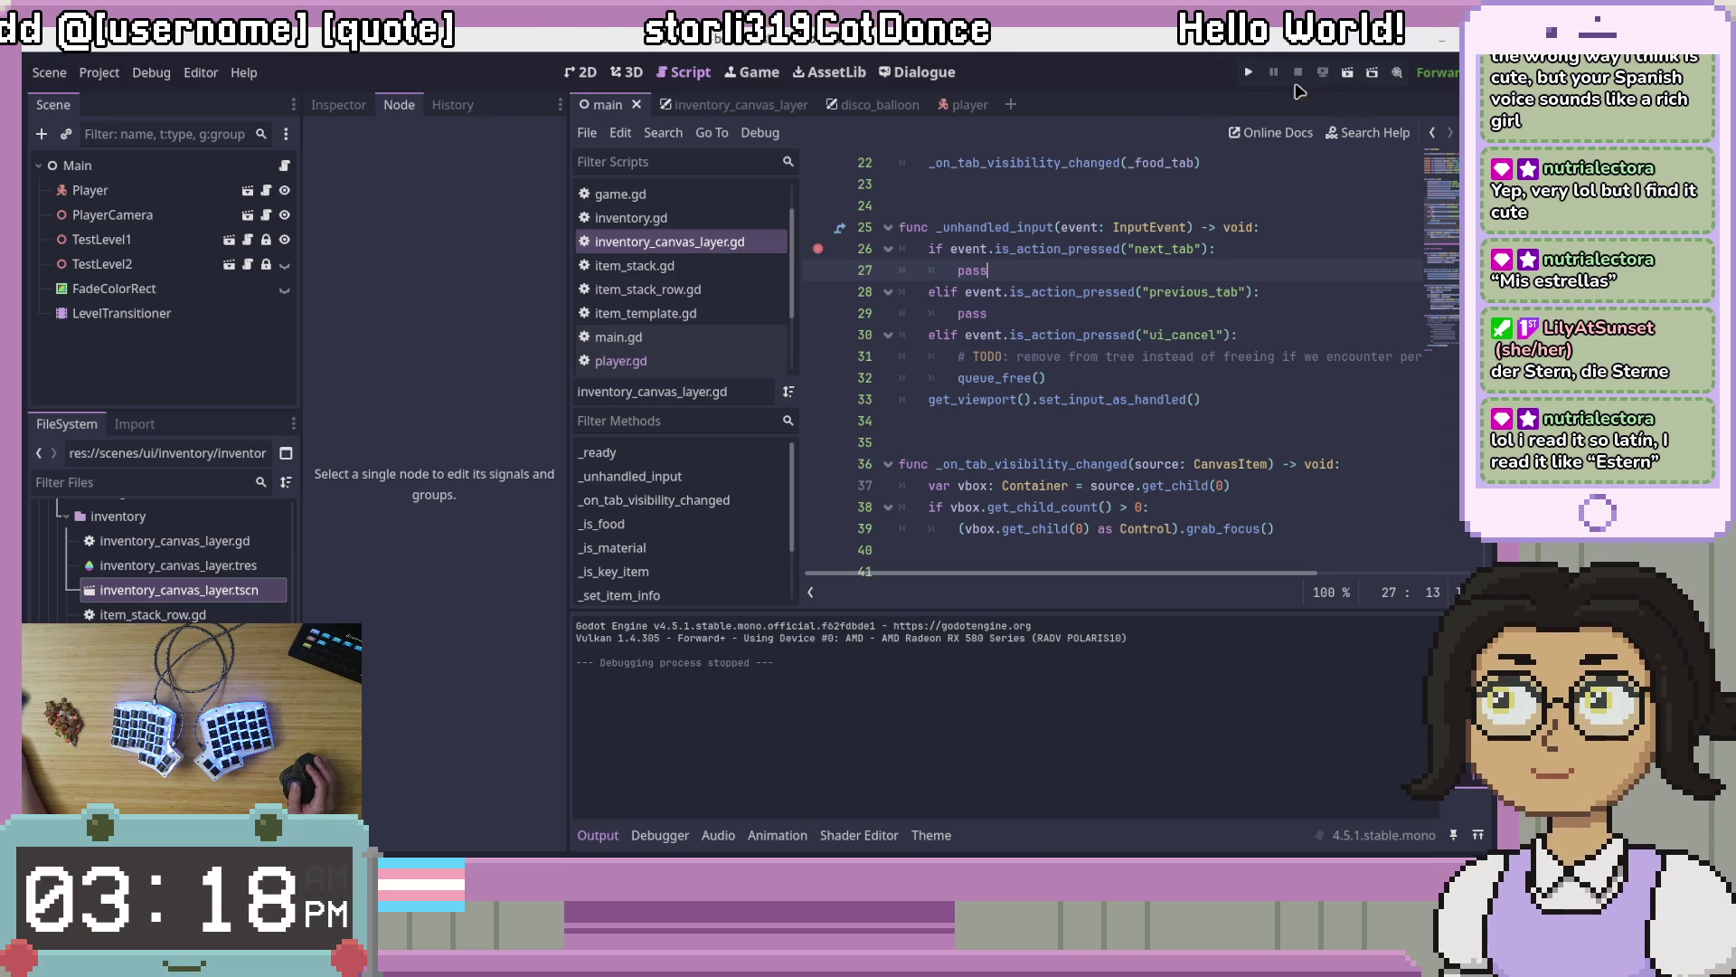
Step: Run the project and inspect the handler code while paused at the line 26 breakpoint
click(1249, 73)
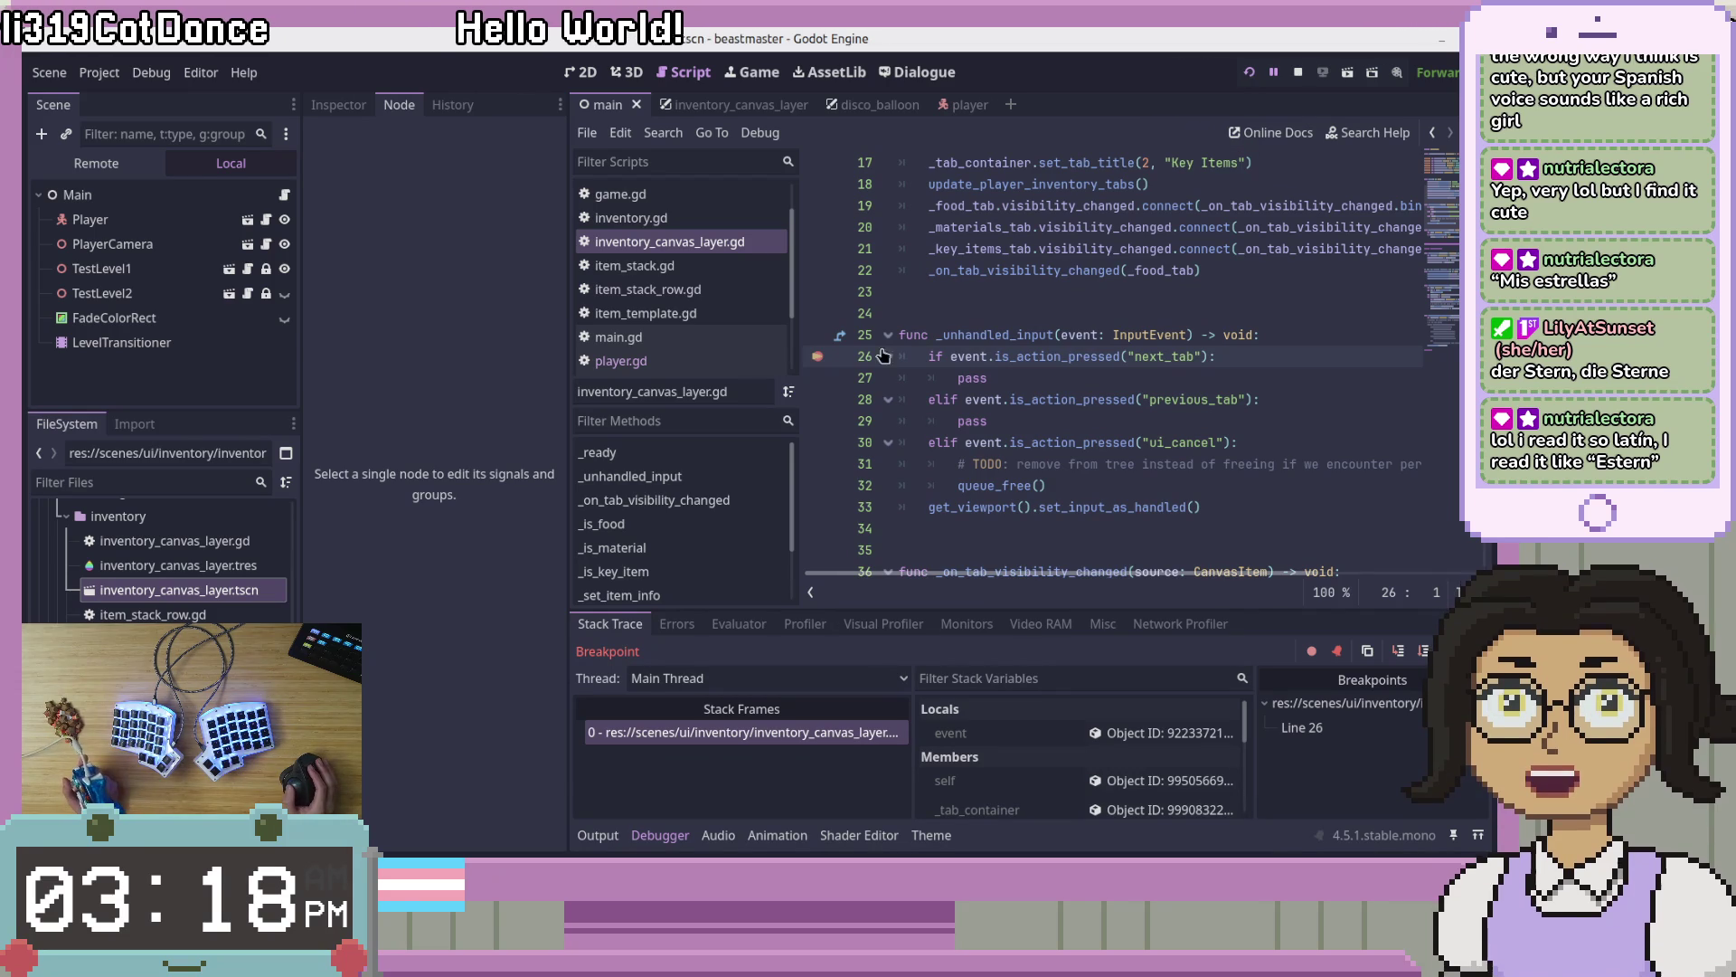
click(1190, 333)
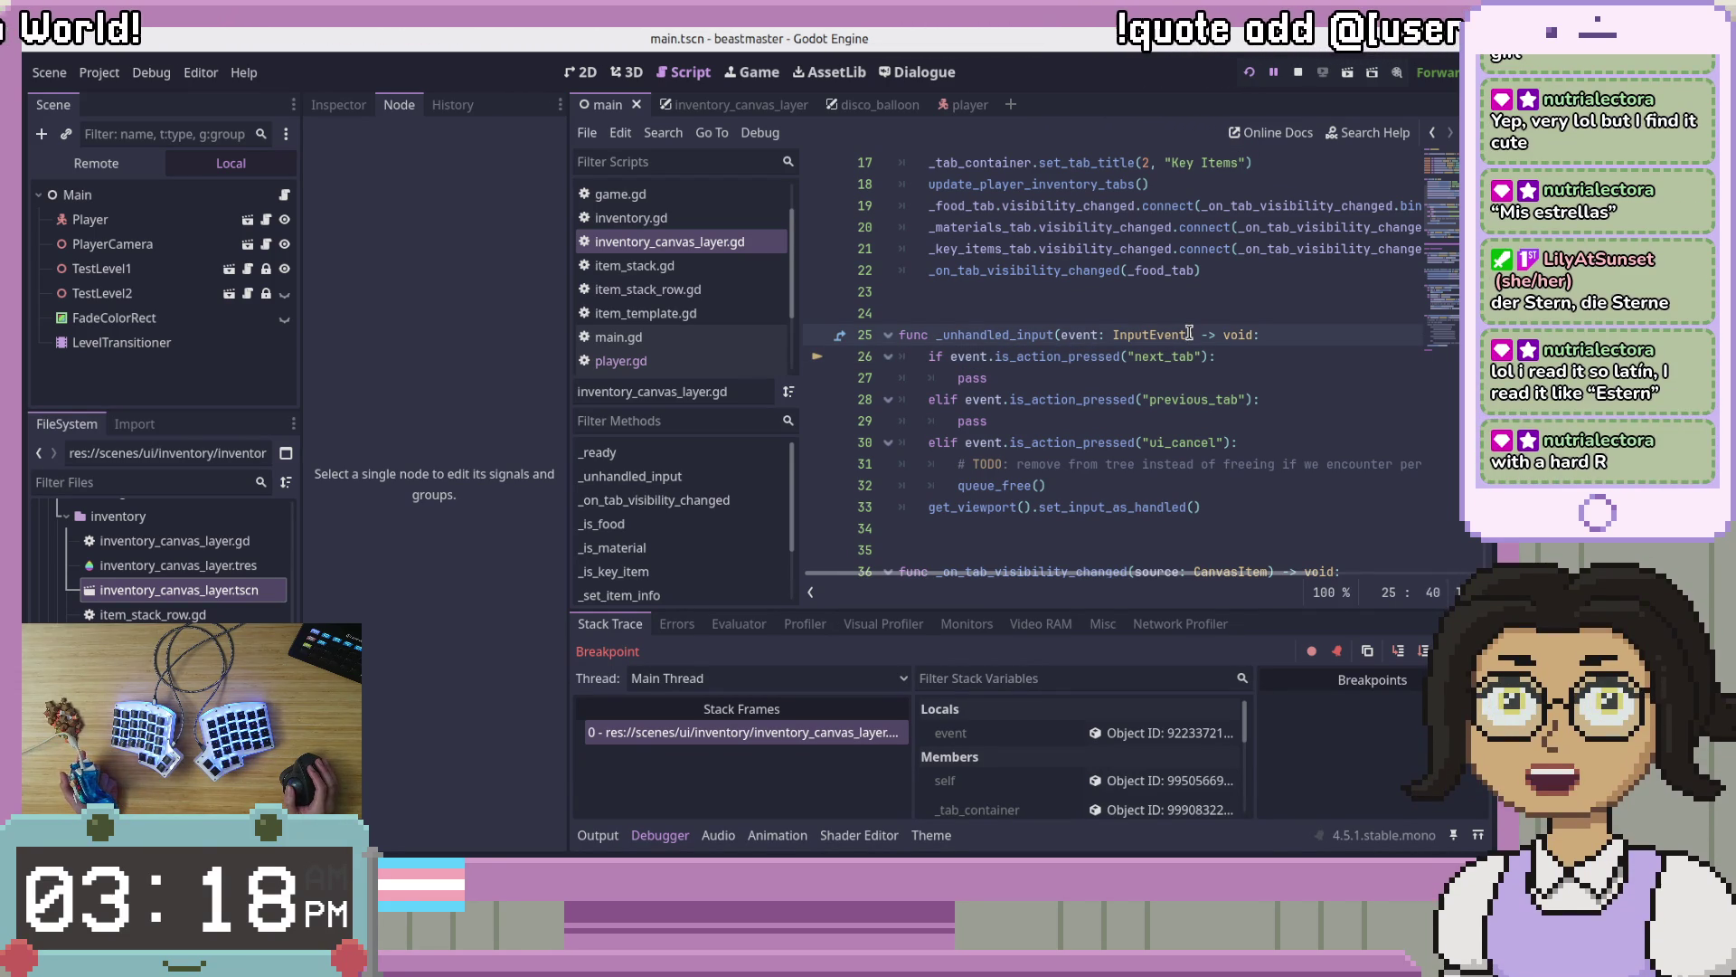
click(1280, 487)
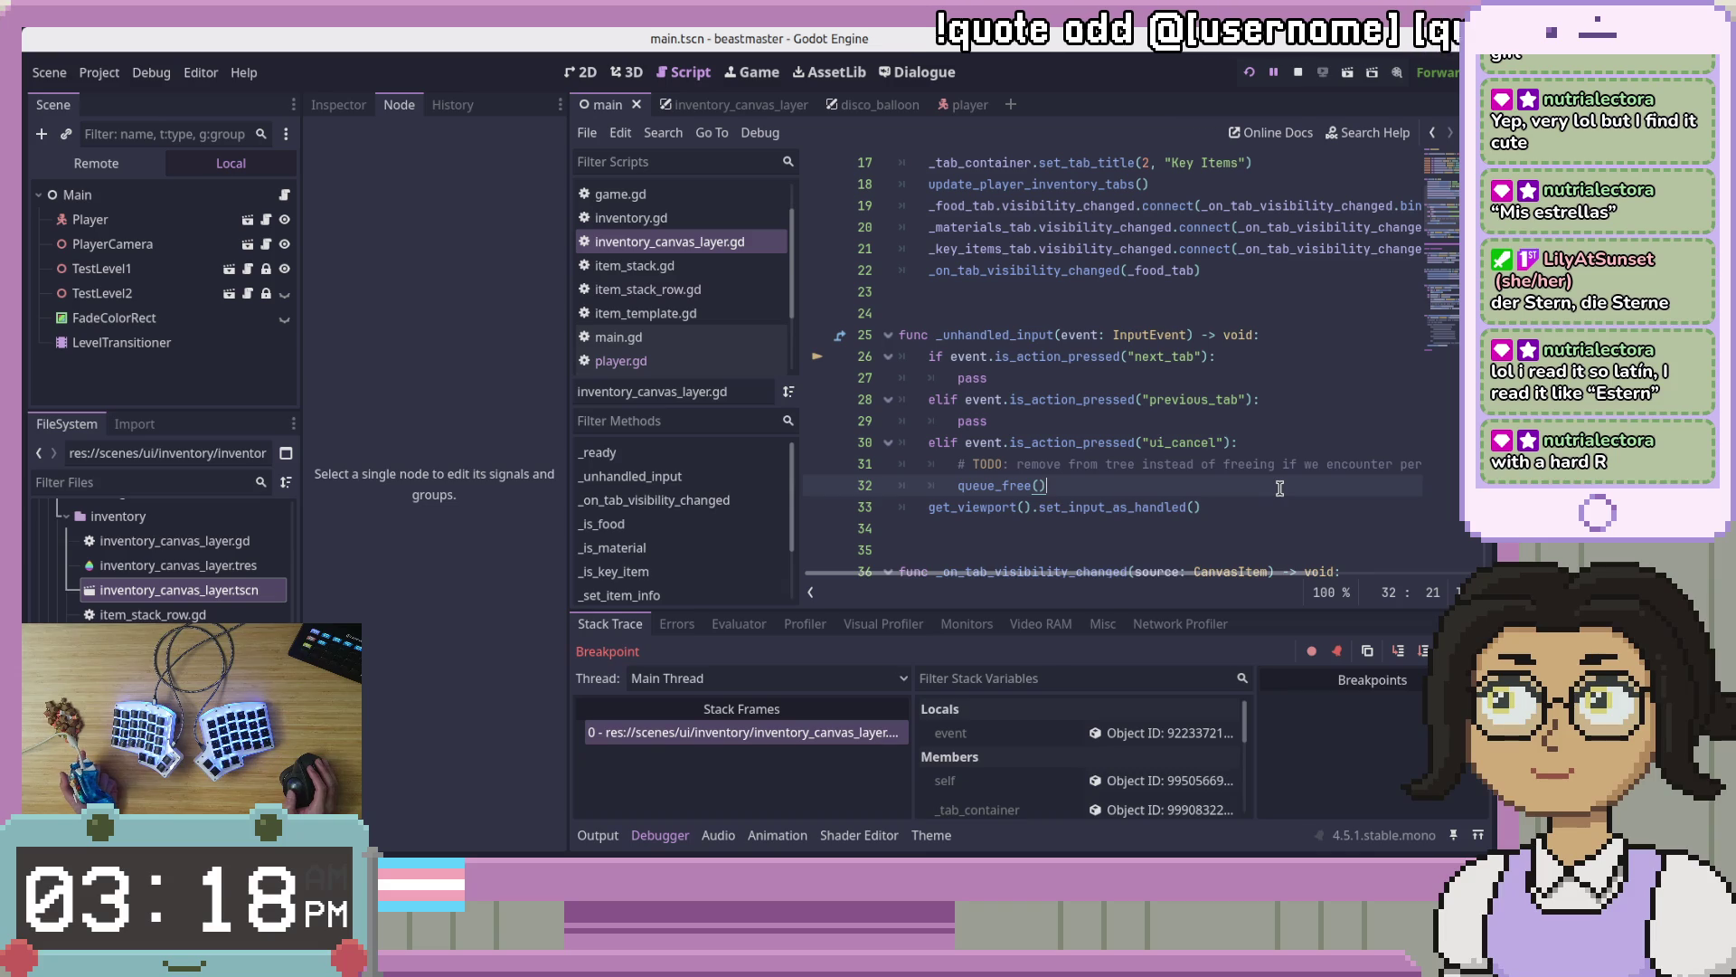
click(1170, 422)
click(1248, 374)
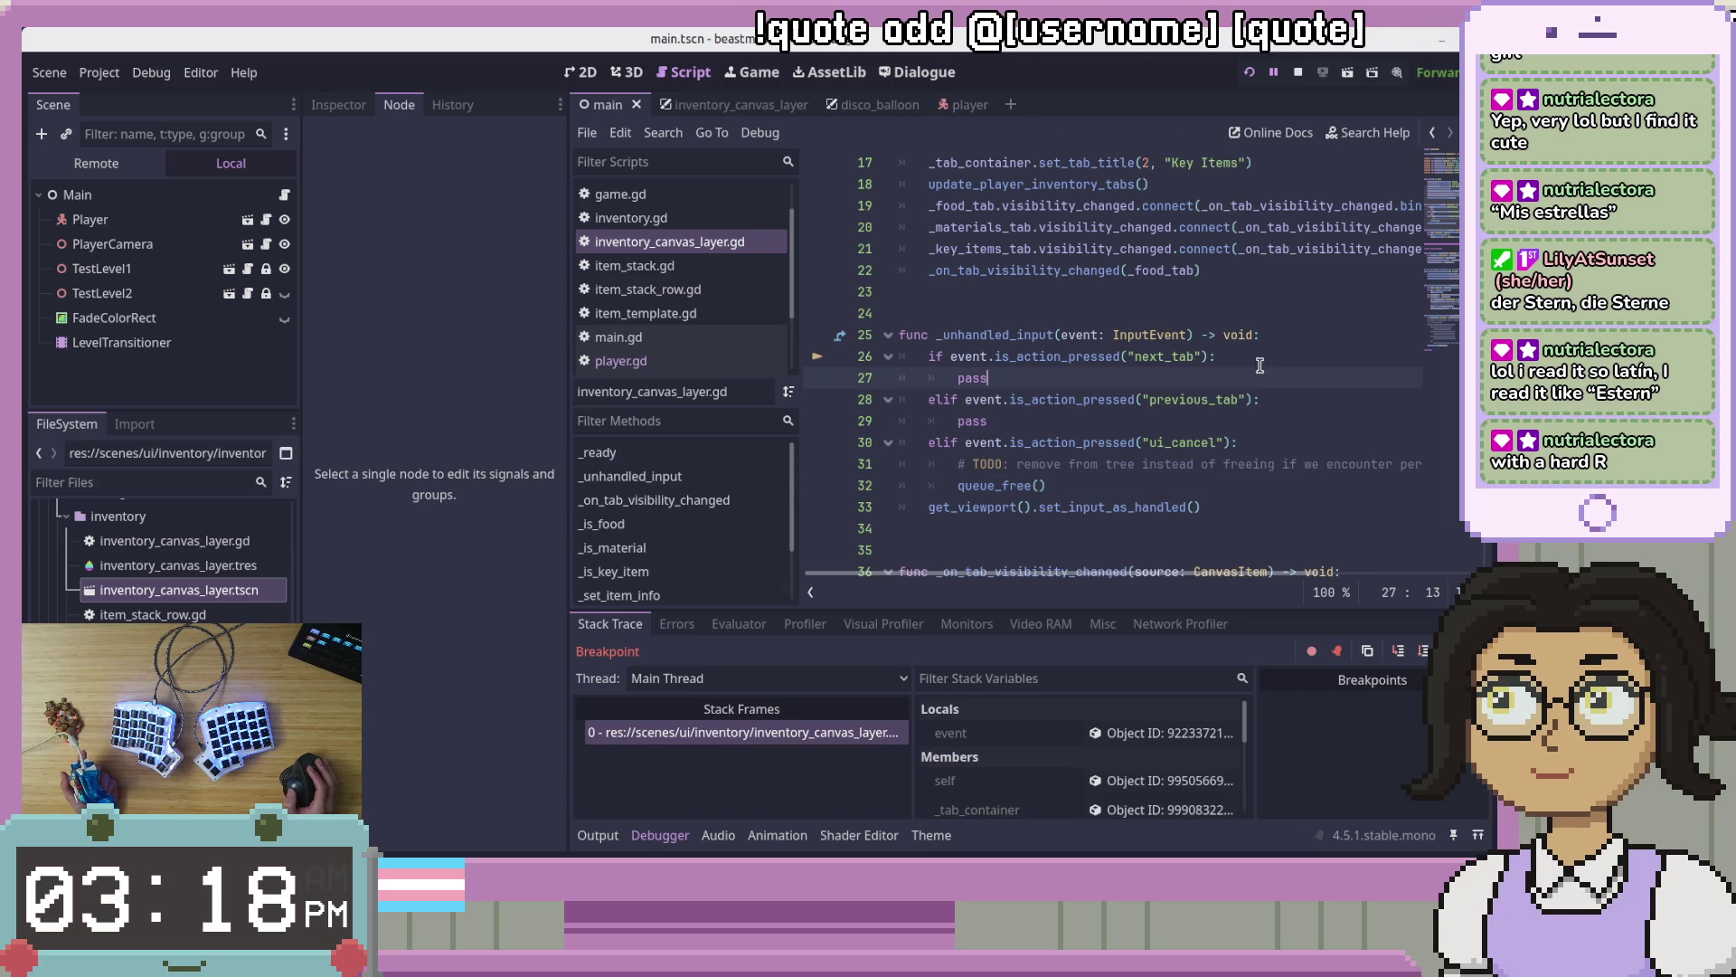
Step: Resume past the breakpoint with F12, select Donut in the inventory, and stop the game
key(F12)
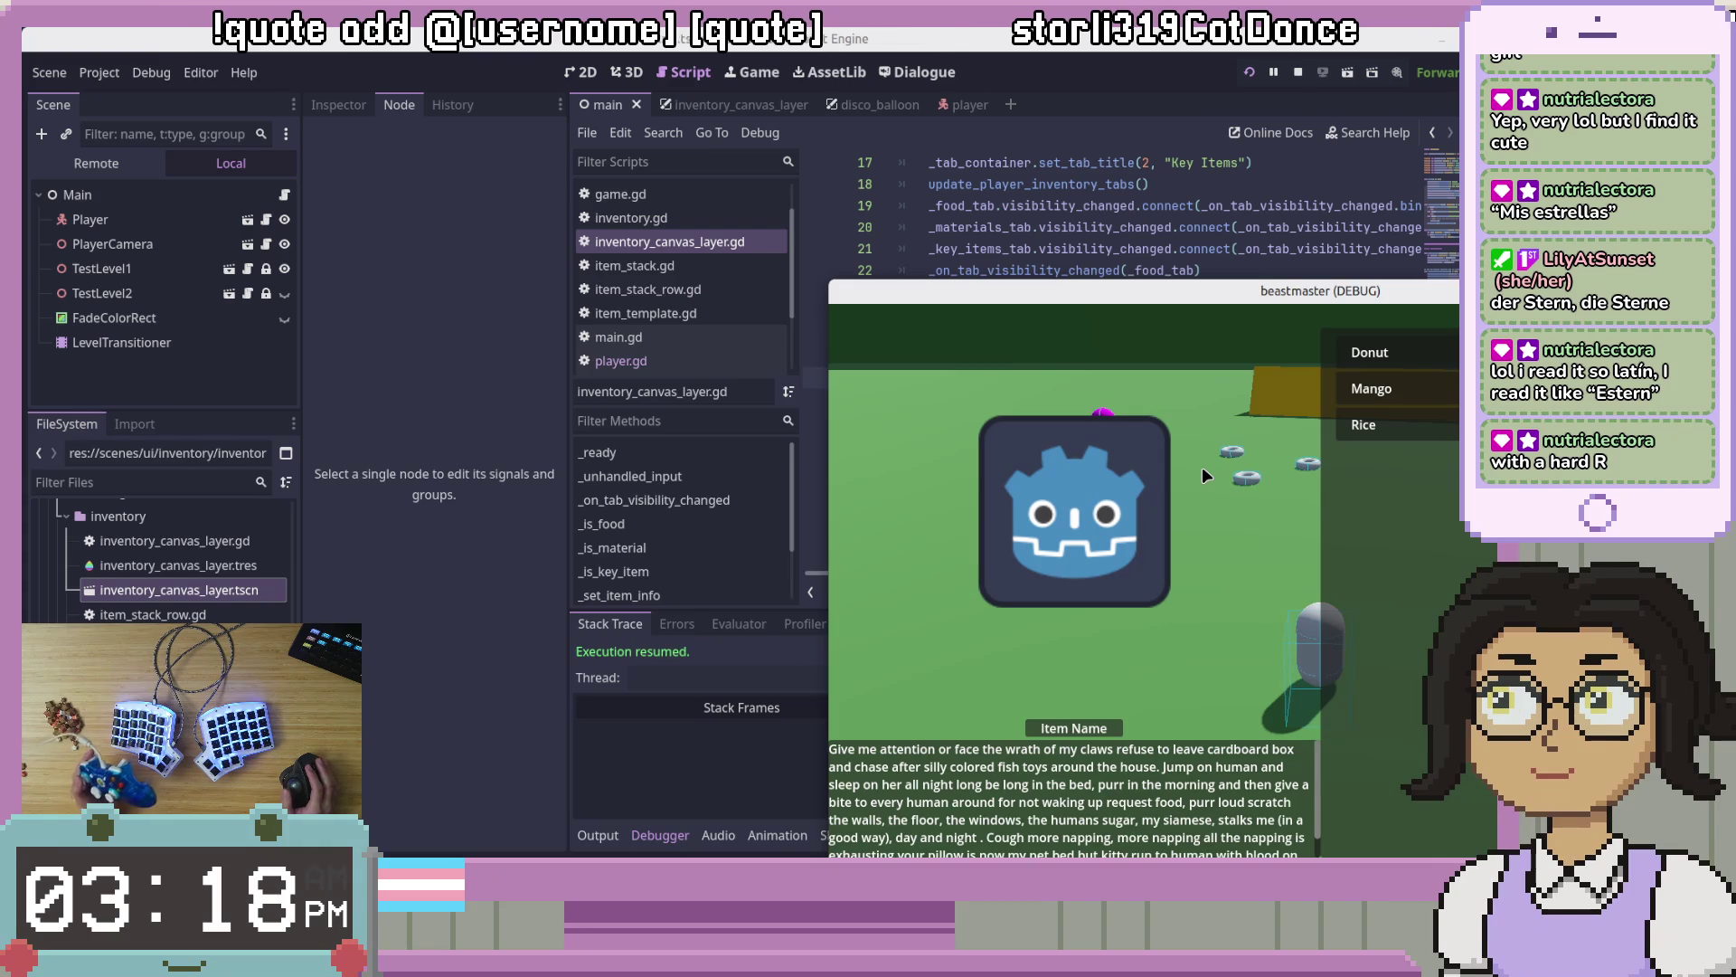
click(1369, 353)
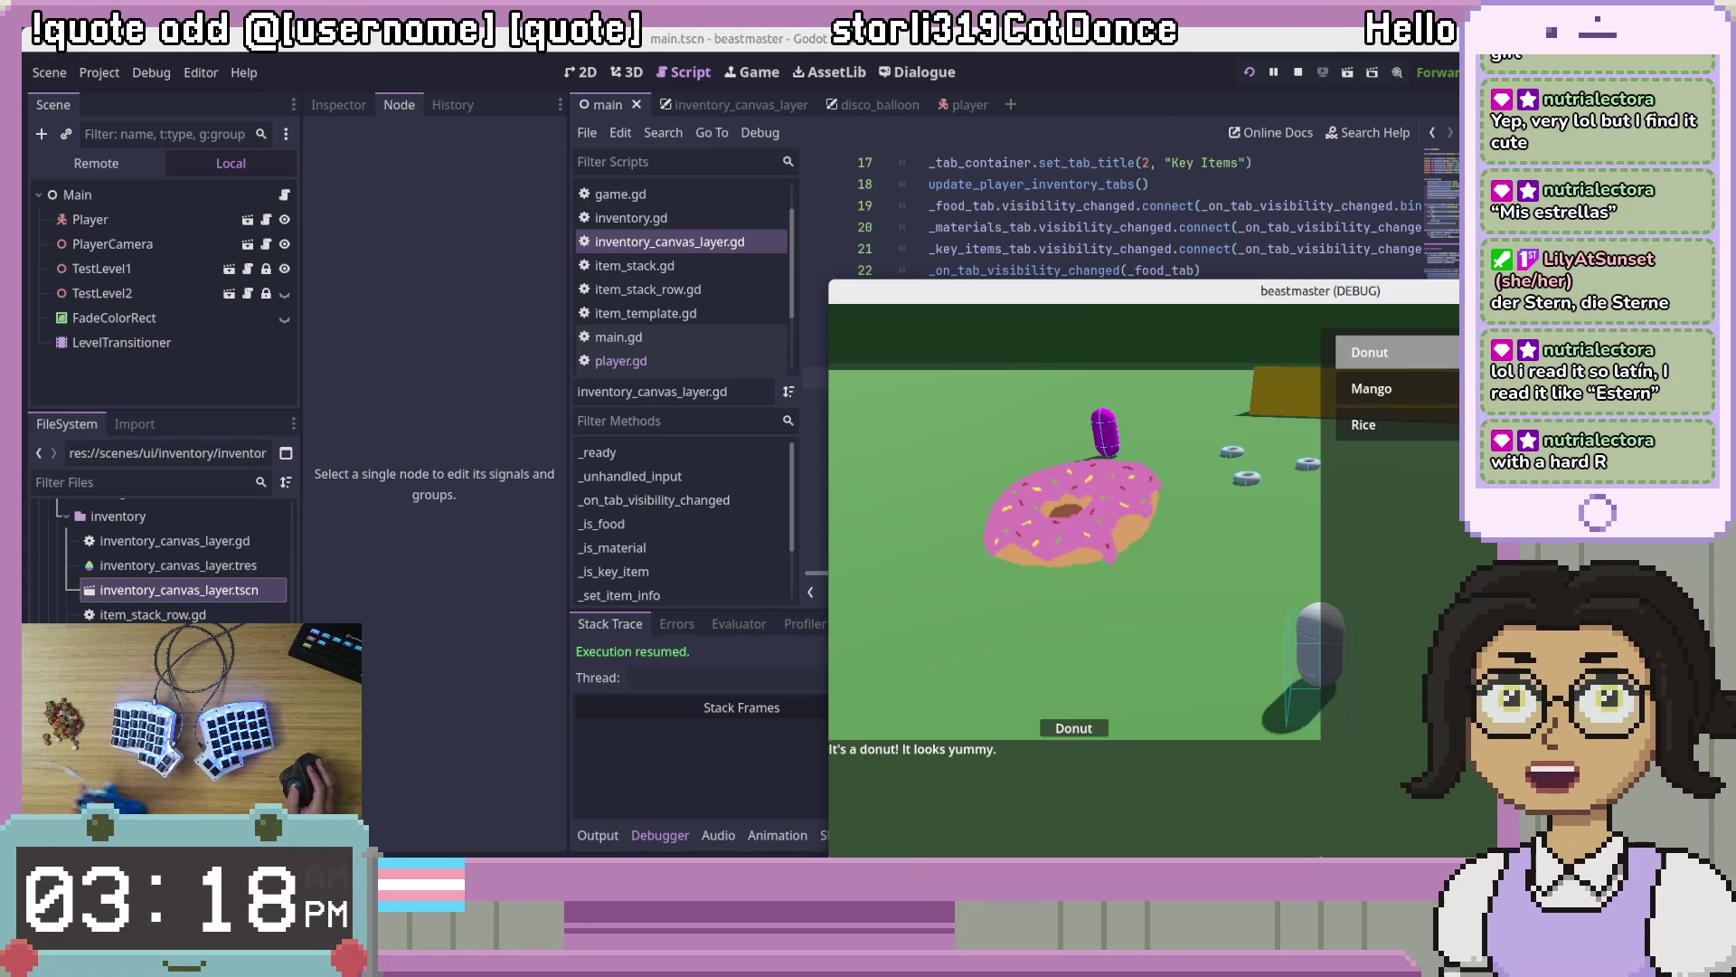
key(F8)
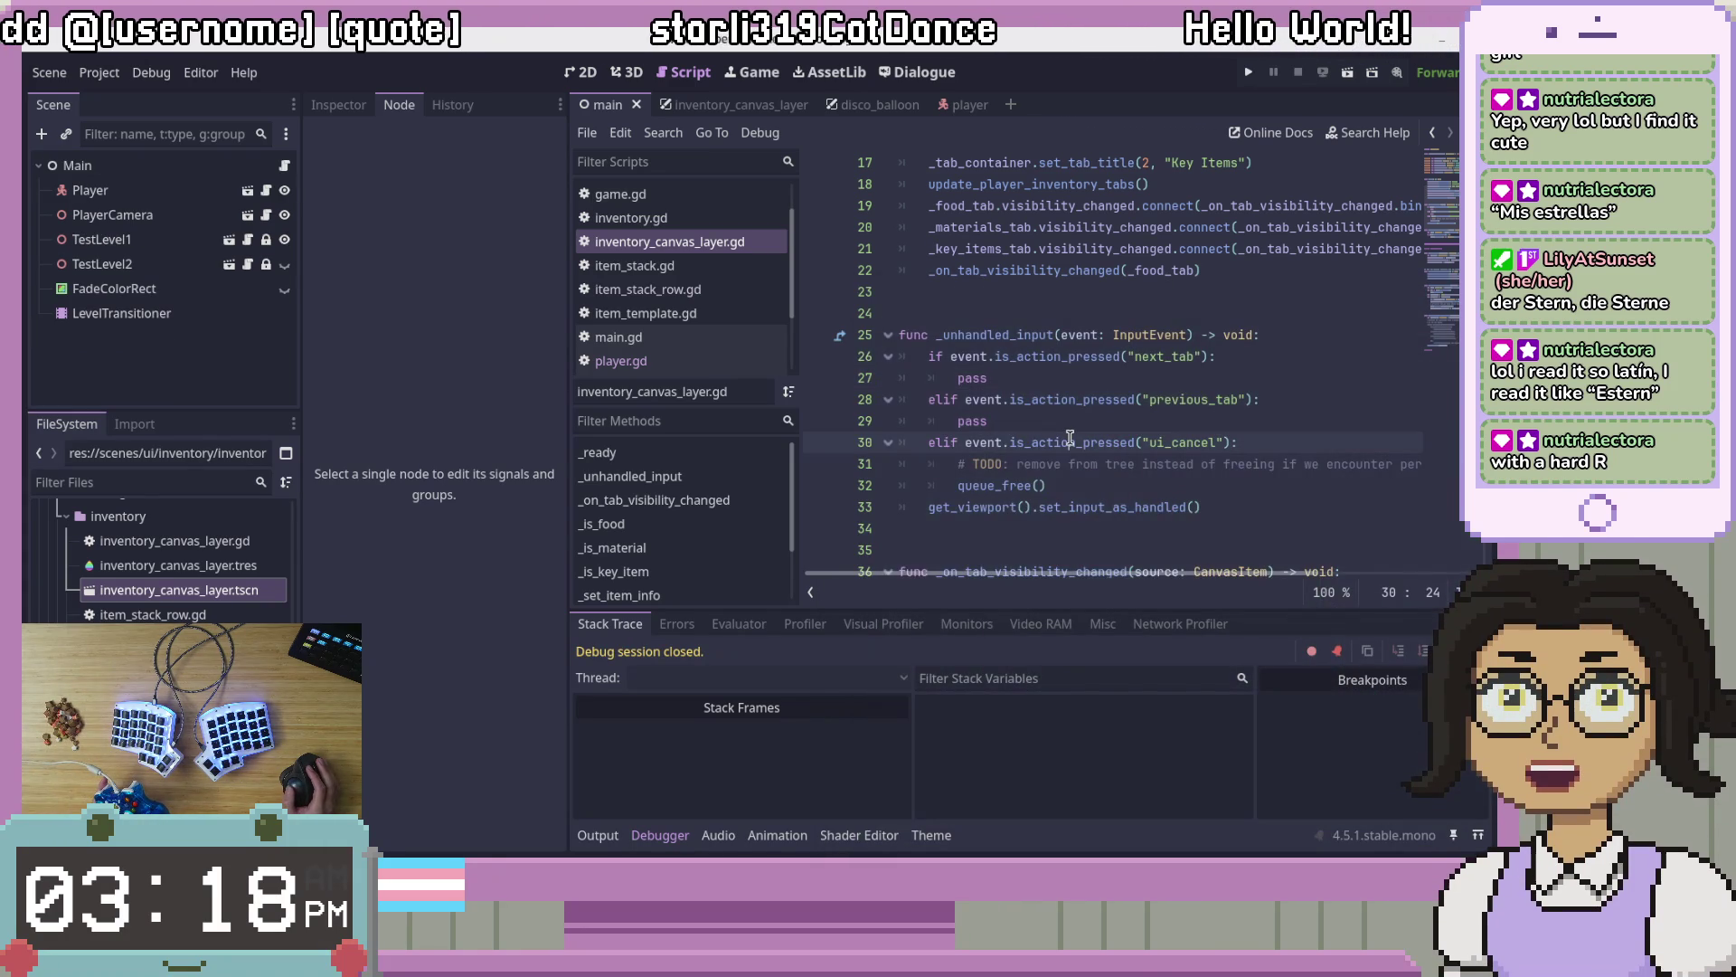
Step: In player.gd, comment out the add_child line 61 and add an uncommented duplicate below it
click(962, 377)
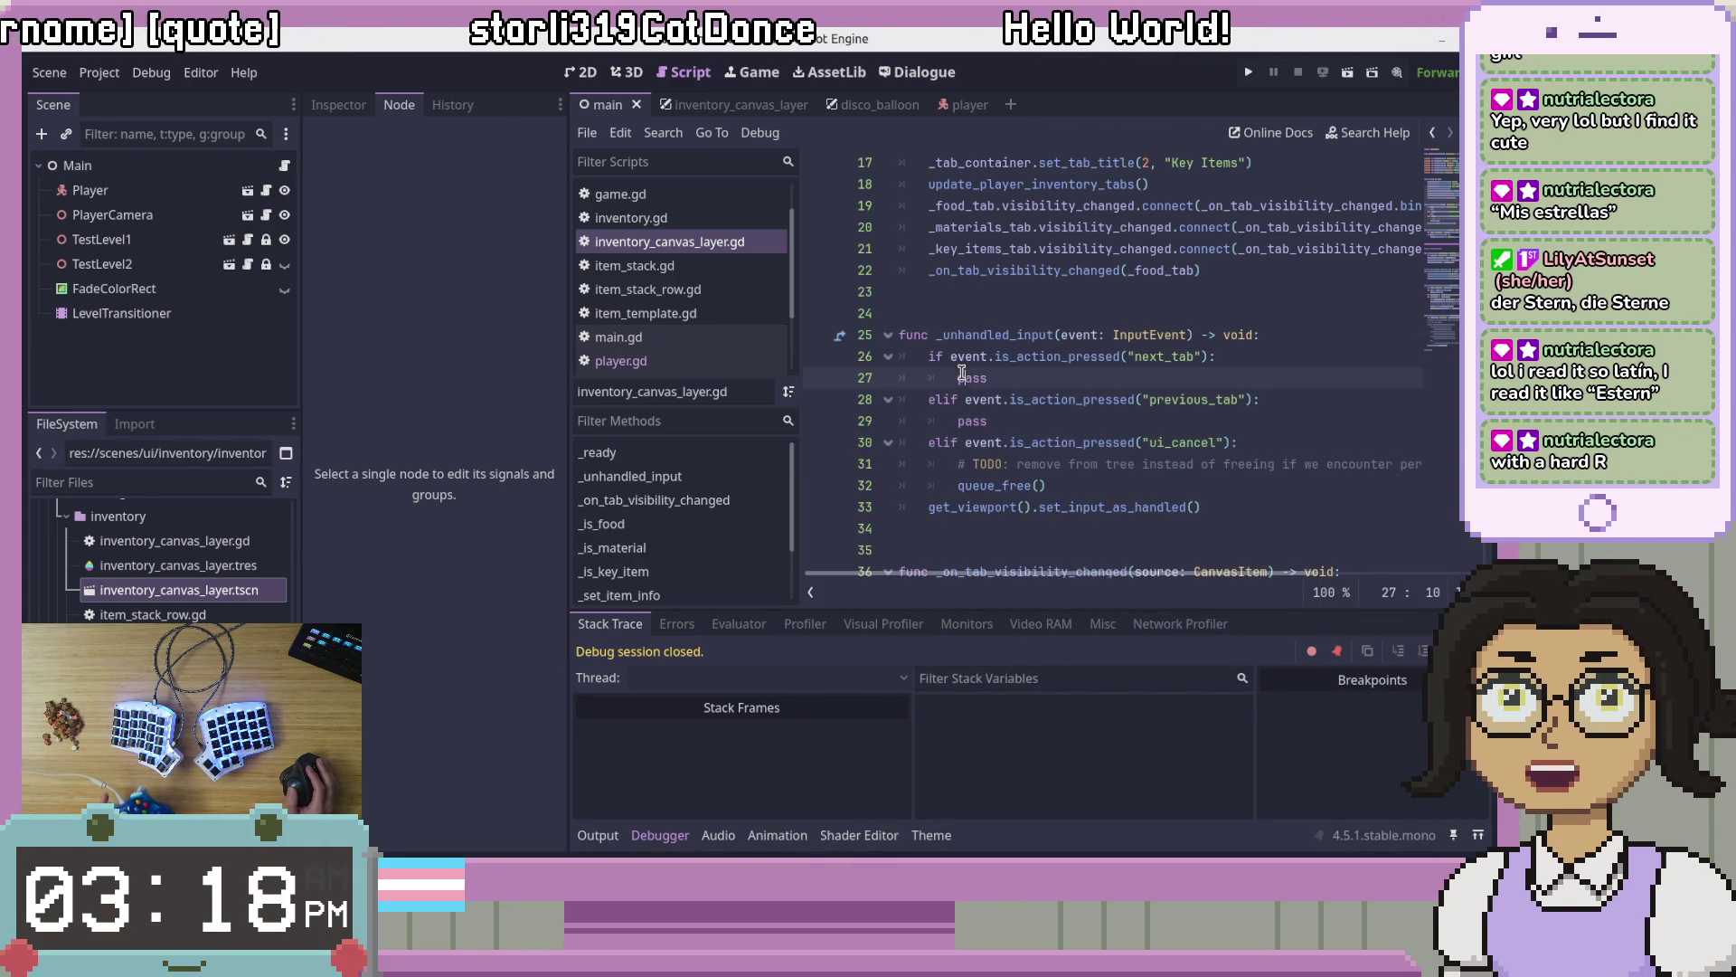
click(634, 361)
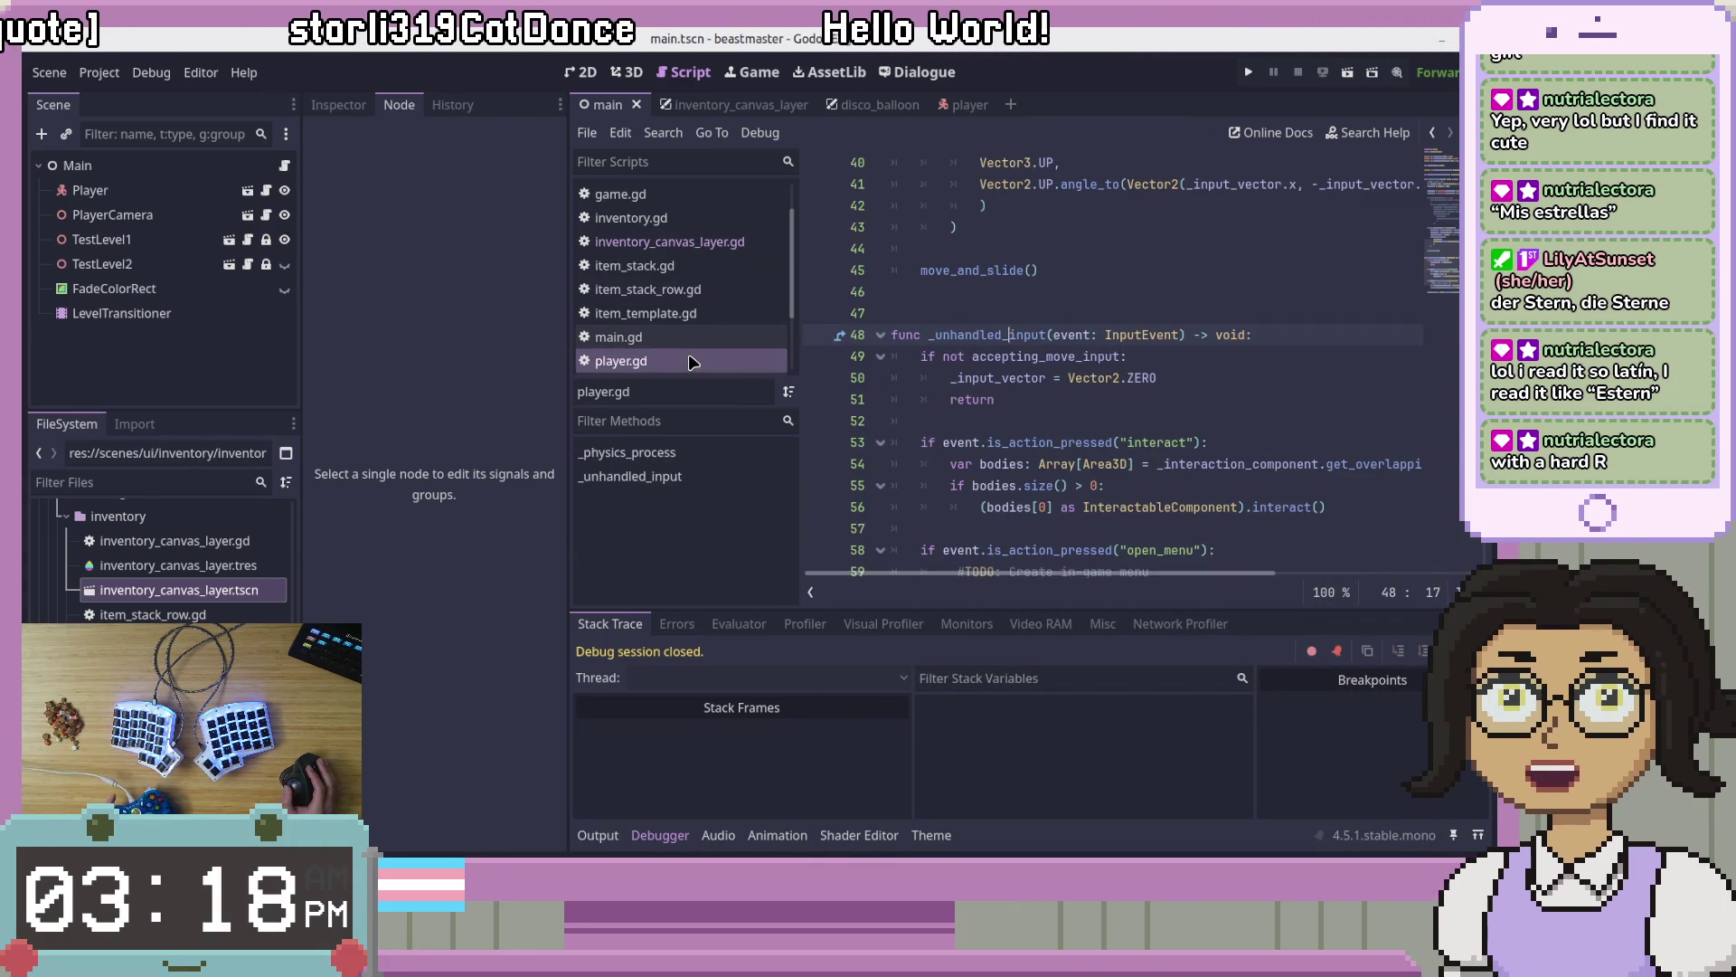
scroll(1287, 323, down, 1)
click(1255, 491)
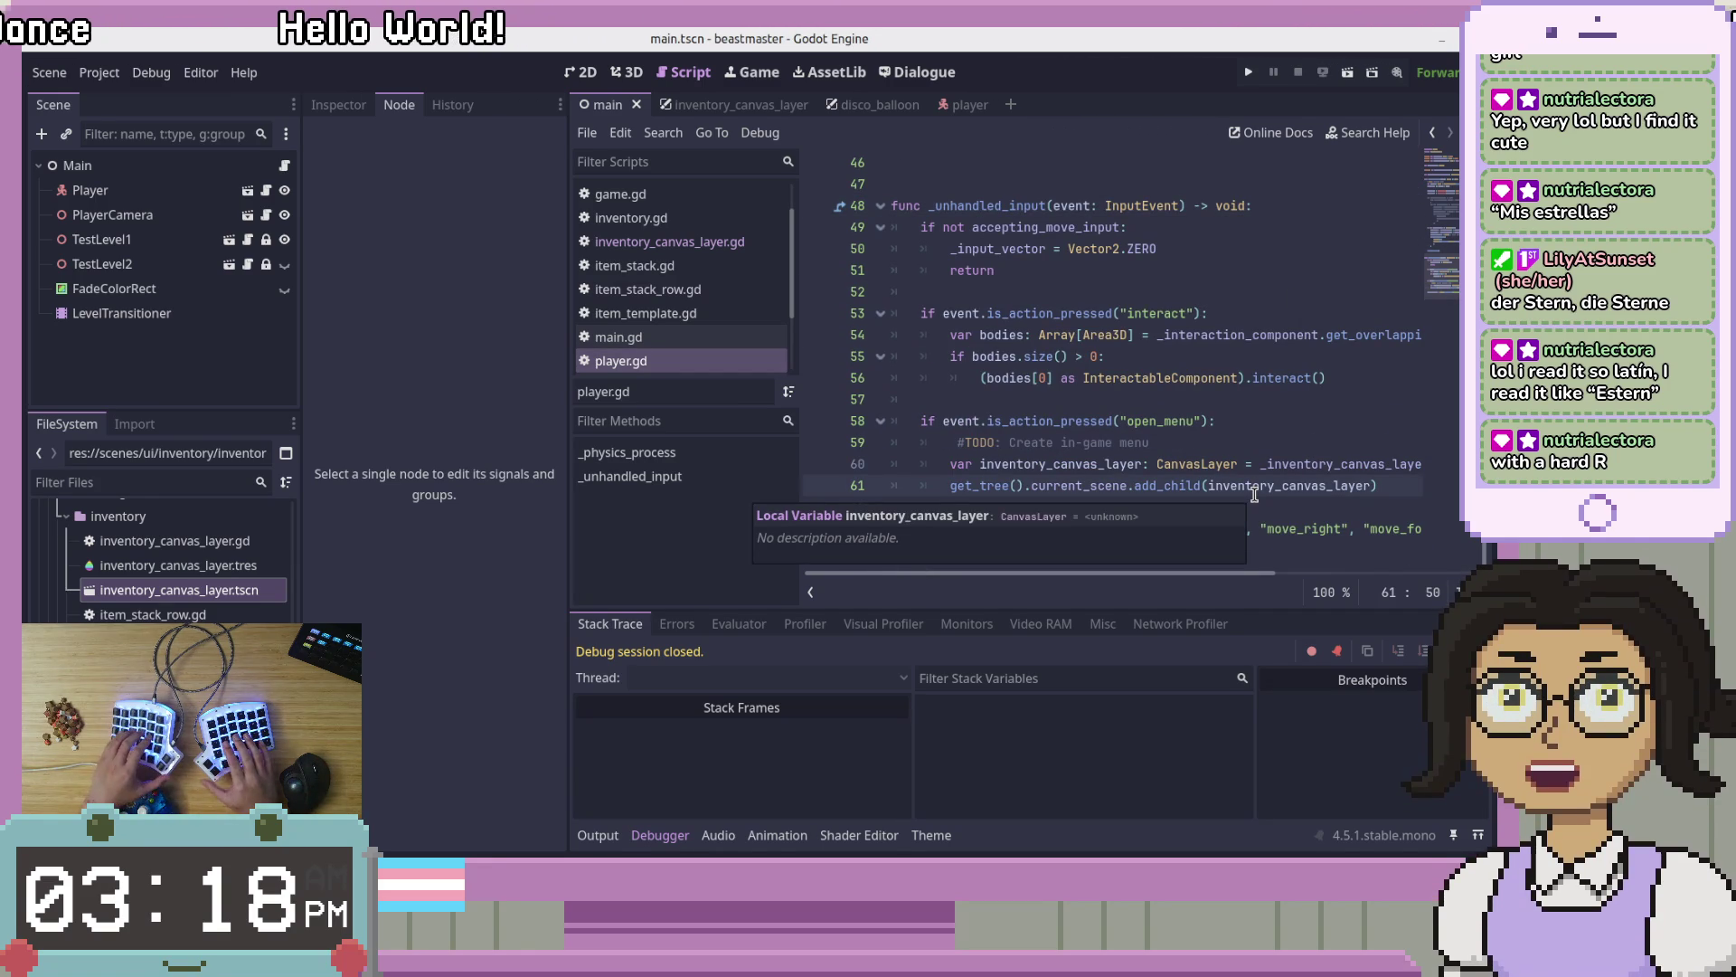
key(ctrl+k)
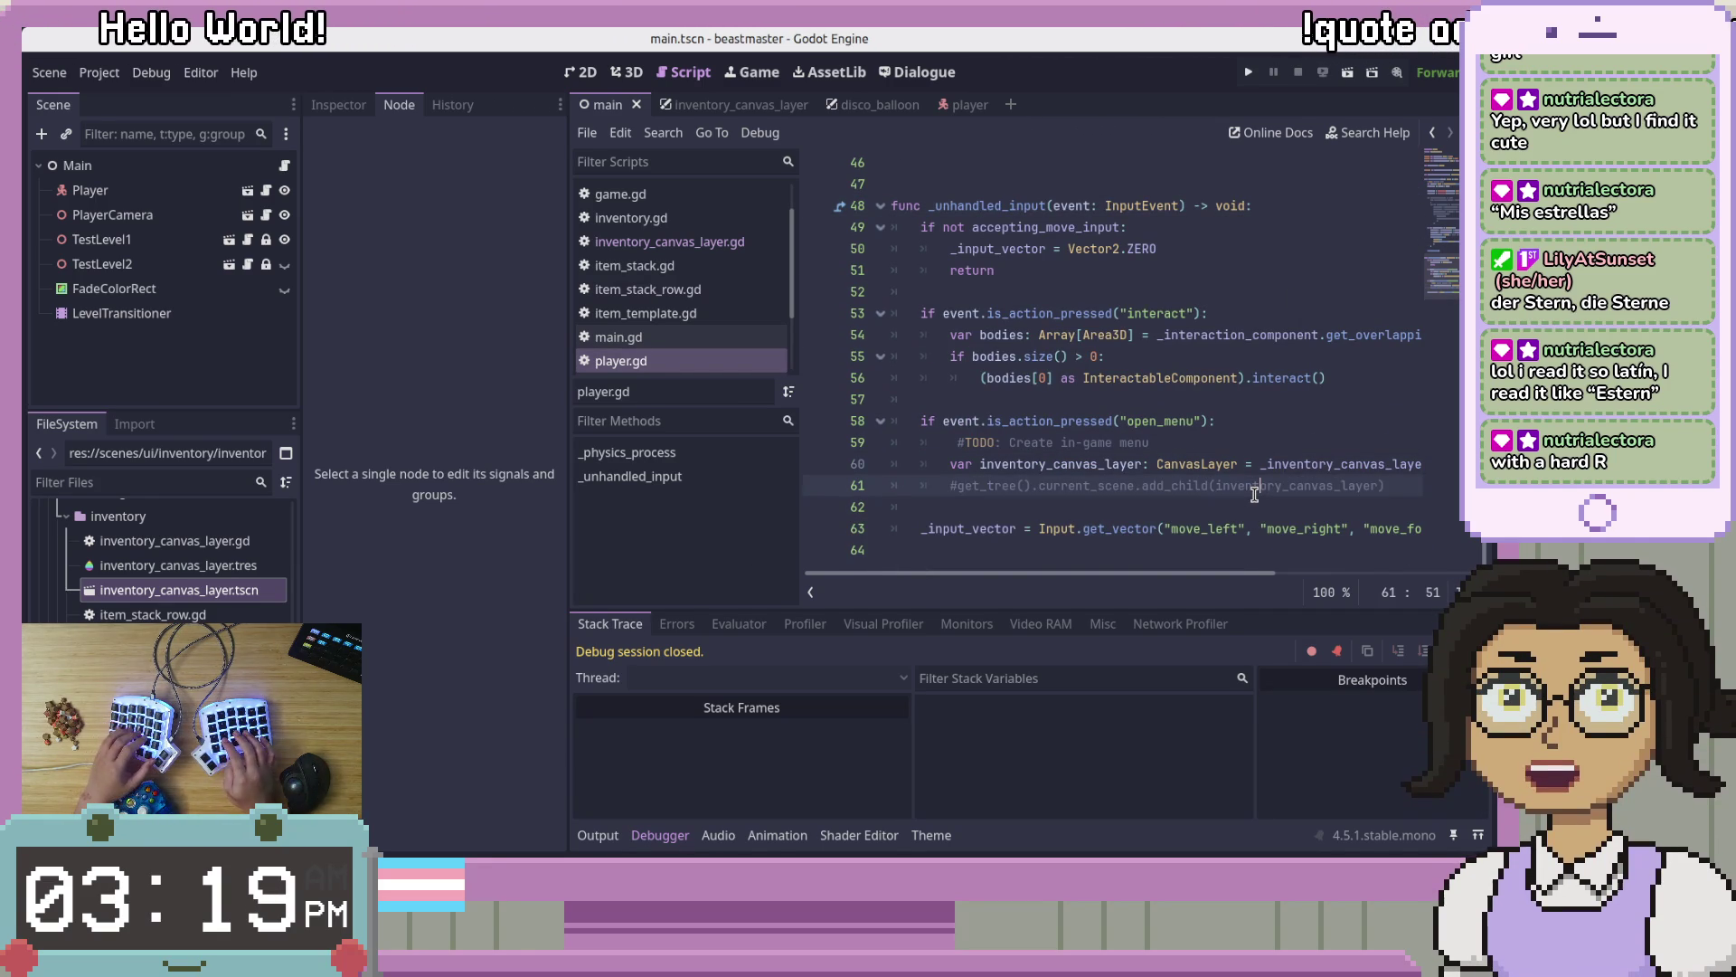
key(ctrl+shift+d)
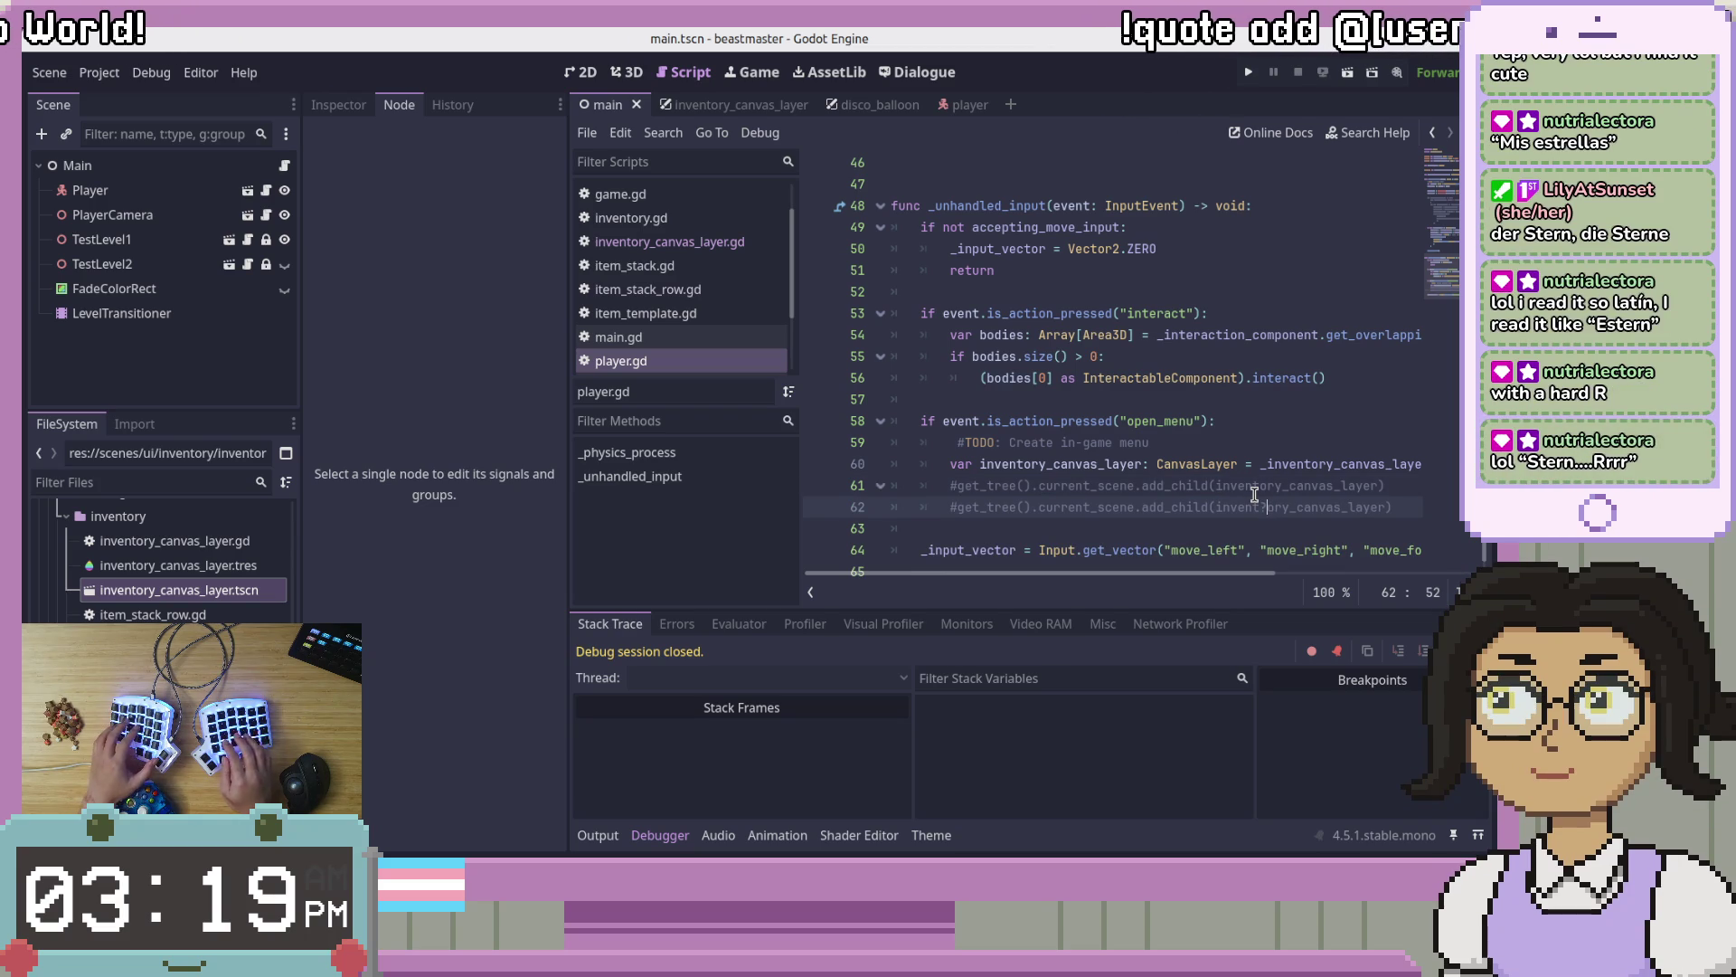
key(ctrl+k)
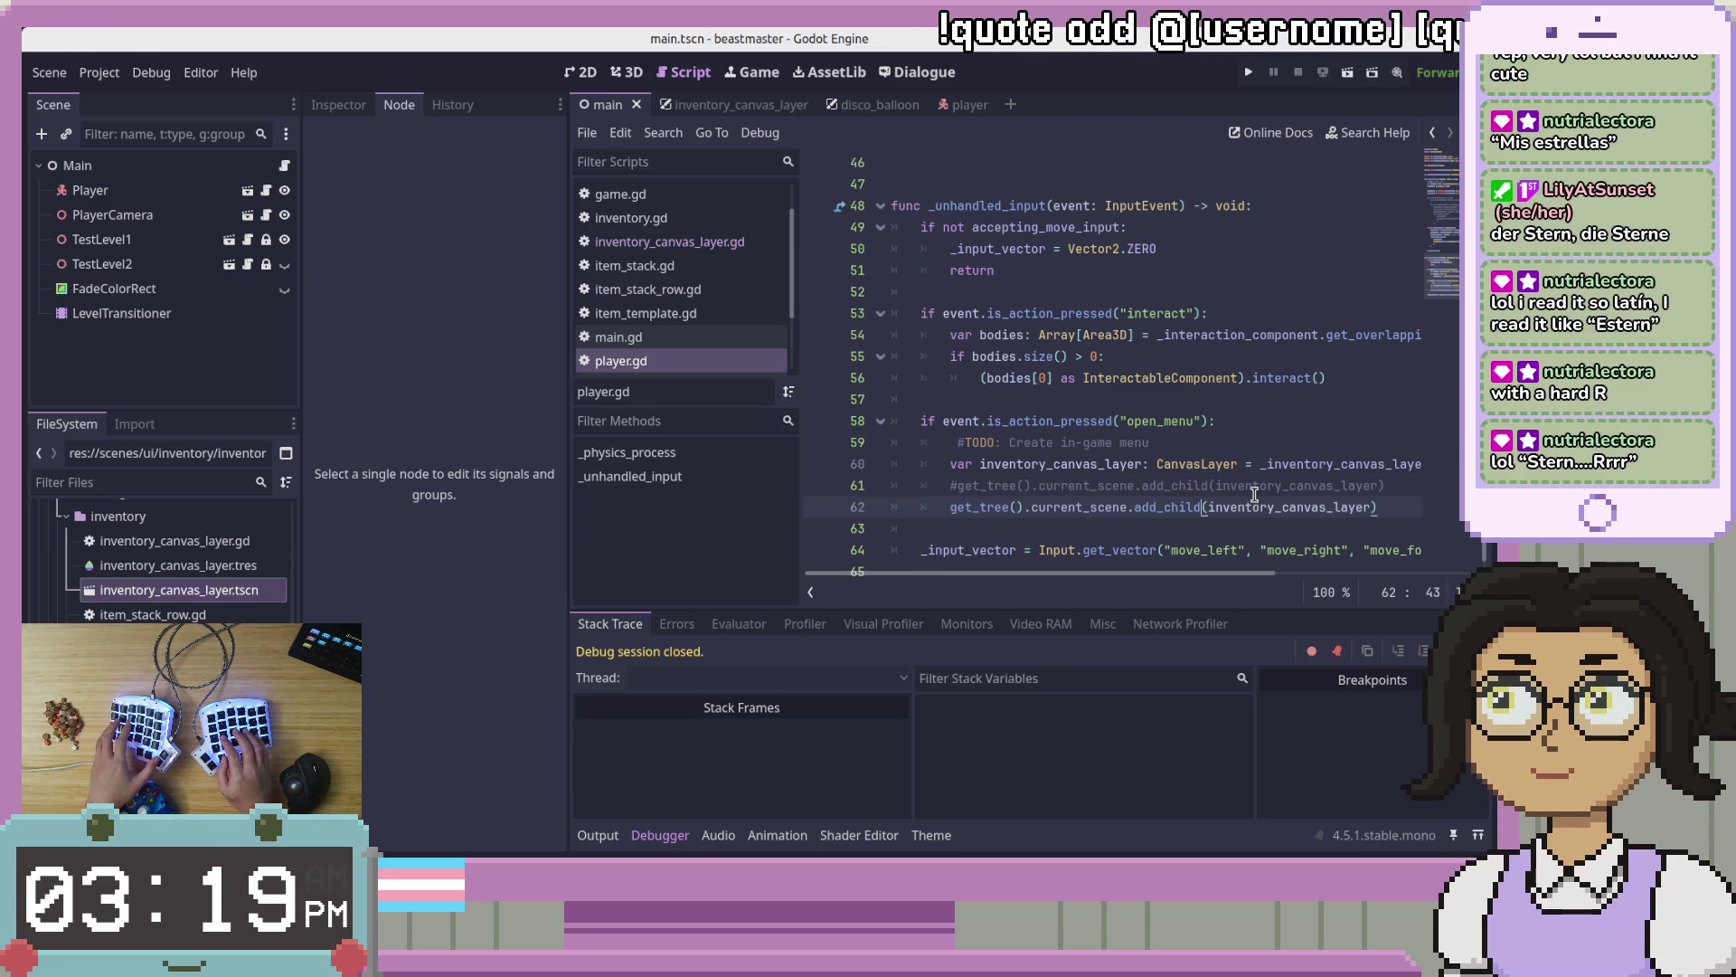
Step: Strip get_tree().current_scene. so line 62 calls add_child(inventory_canvas_layer), save, and run the game
key(ctrl+shift+Left)
key(ctrl+shift+Left)
key(ctrl+shift+Left)
key(BackSpace)
key(ctrl+s)
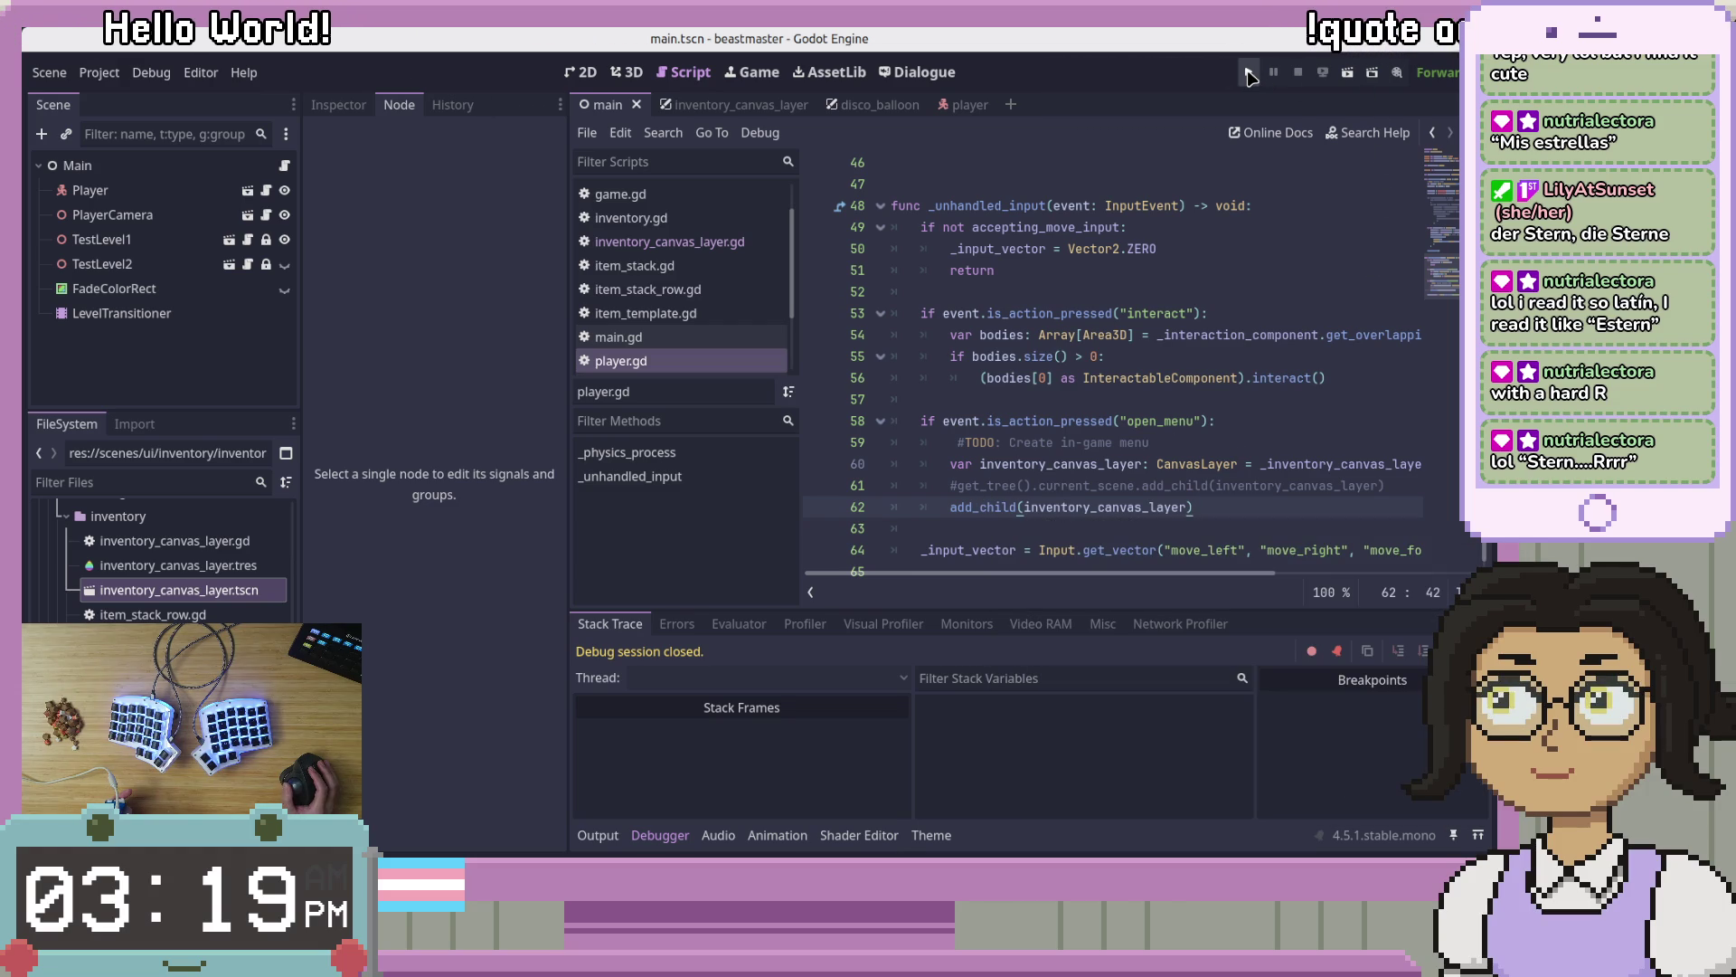
click(1249, 74)
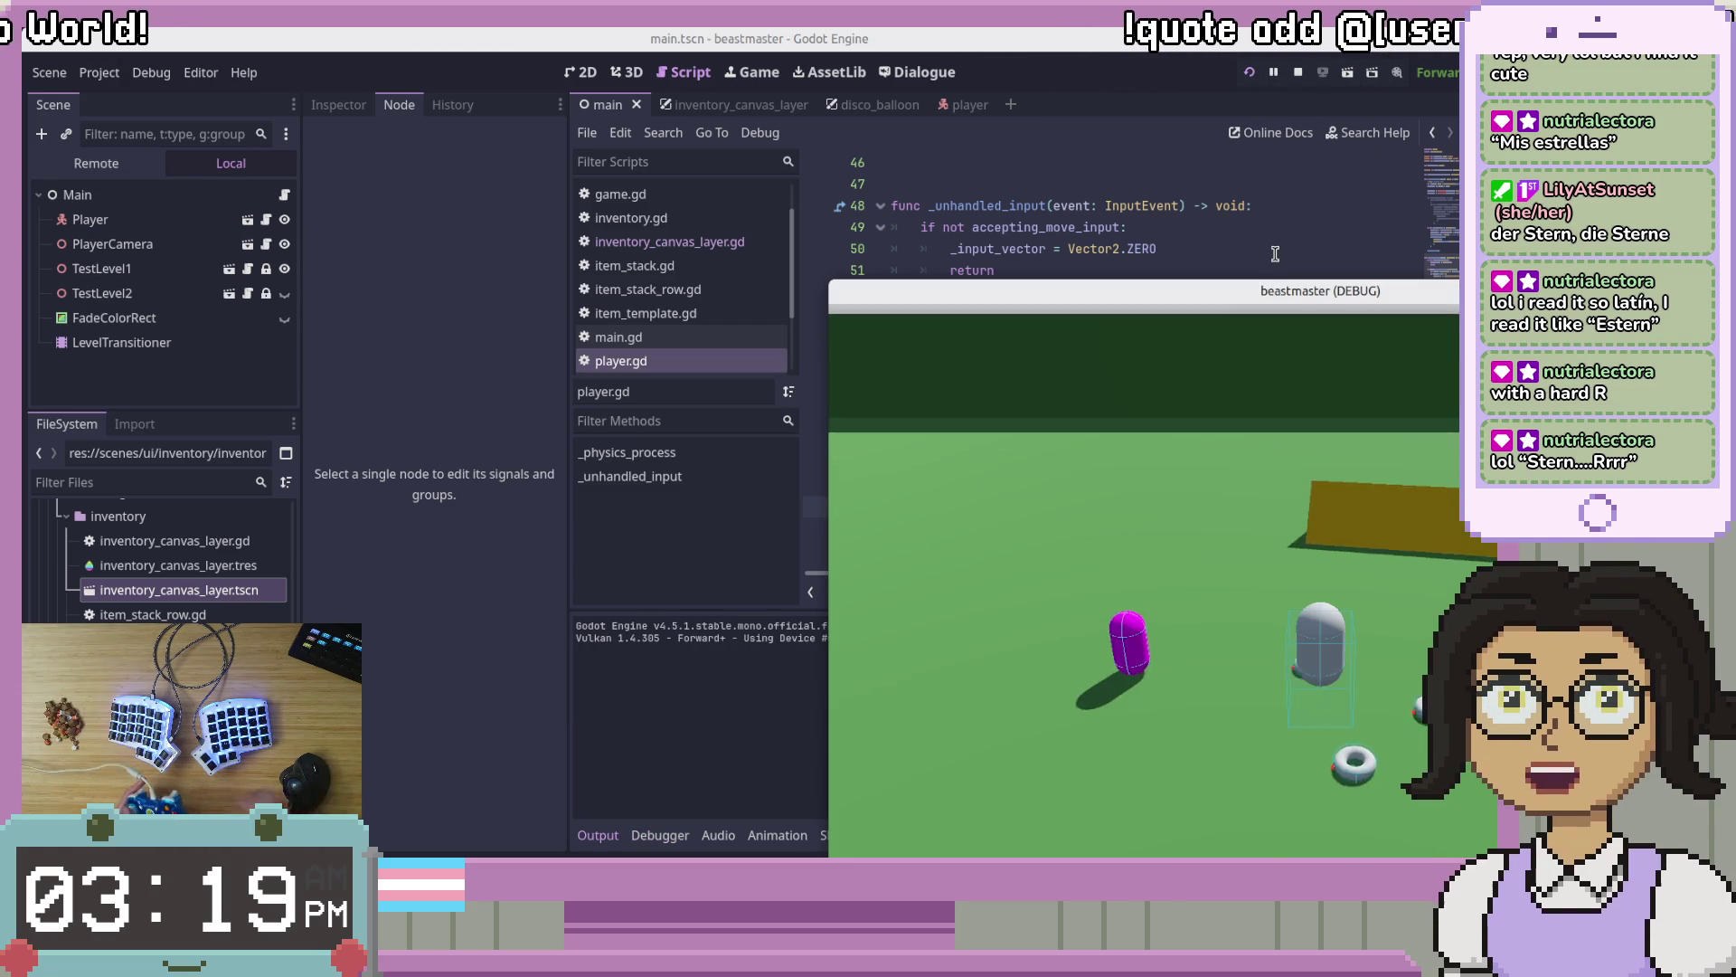
Step: Open the inventory with I, arrow through Donut, Mango and Rice, switch to Materials, then stop with F8
drag(1070, 299, 736, 139)
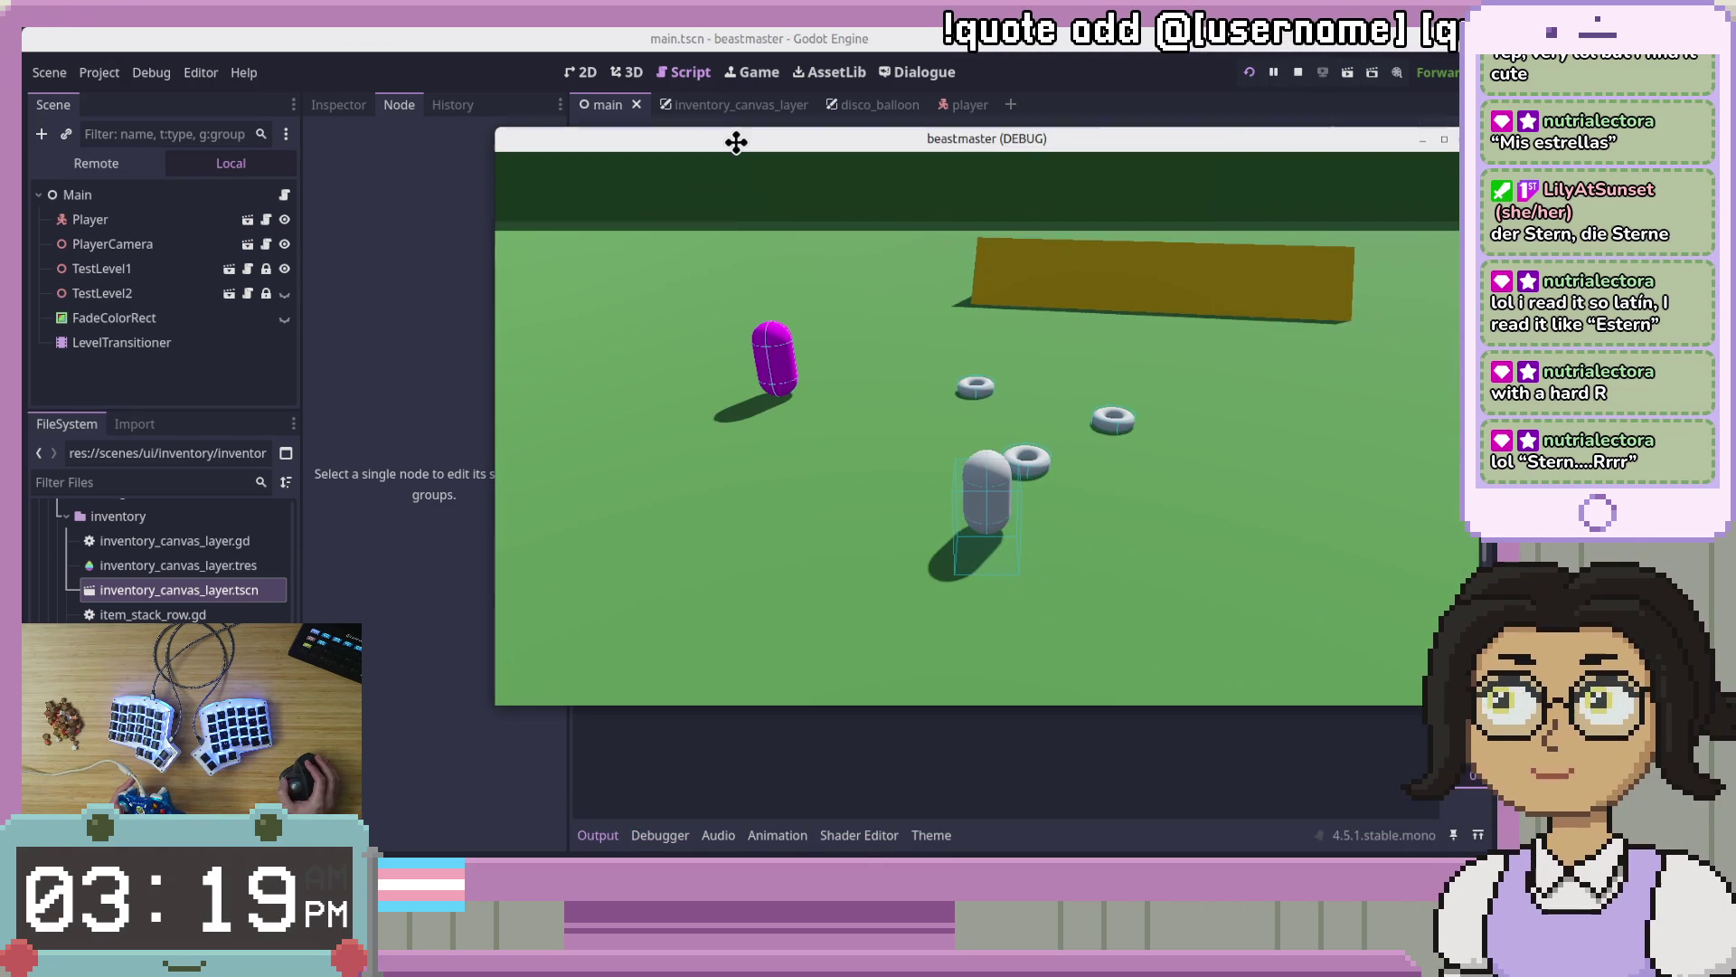
key(i)
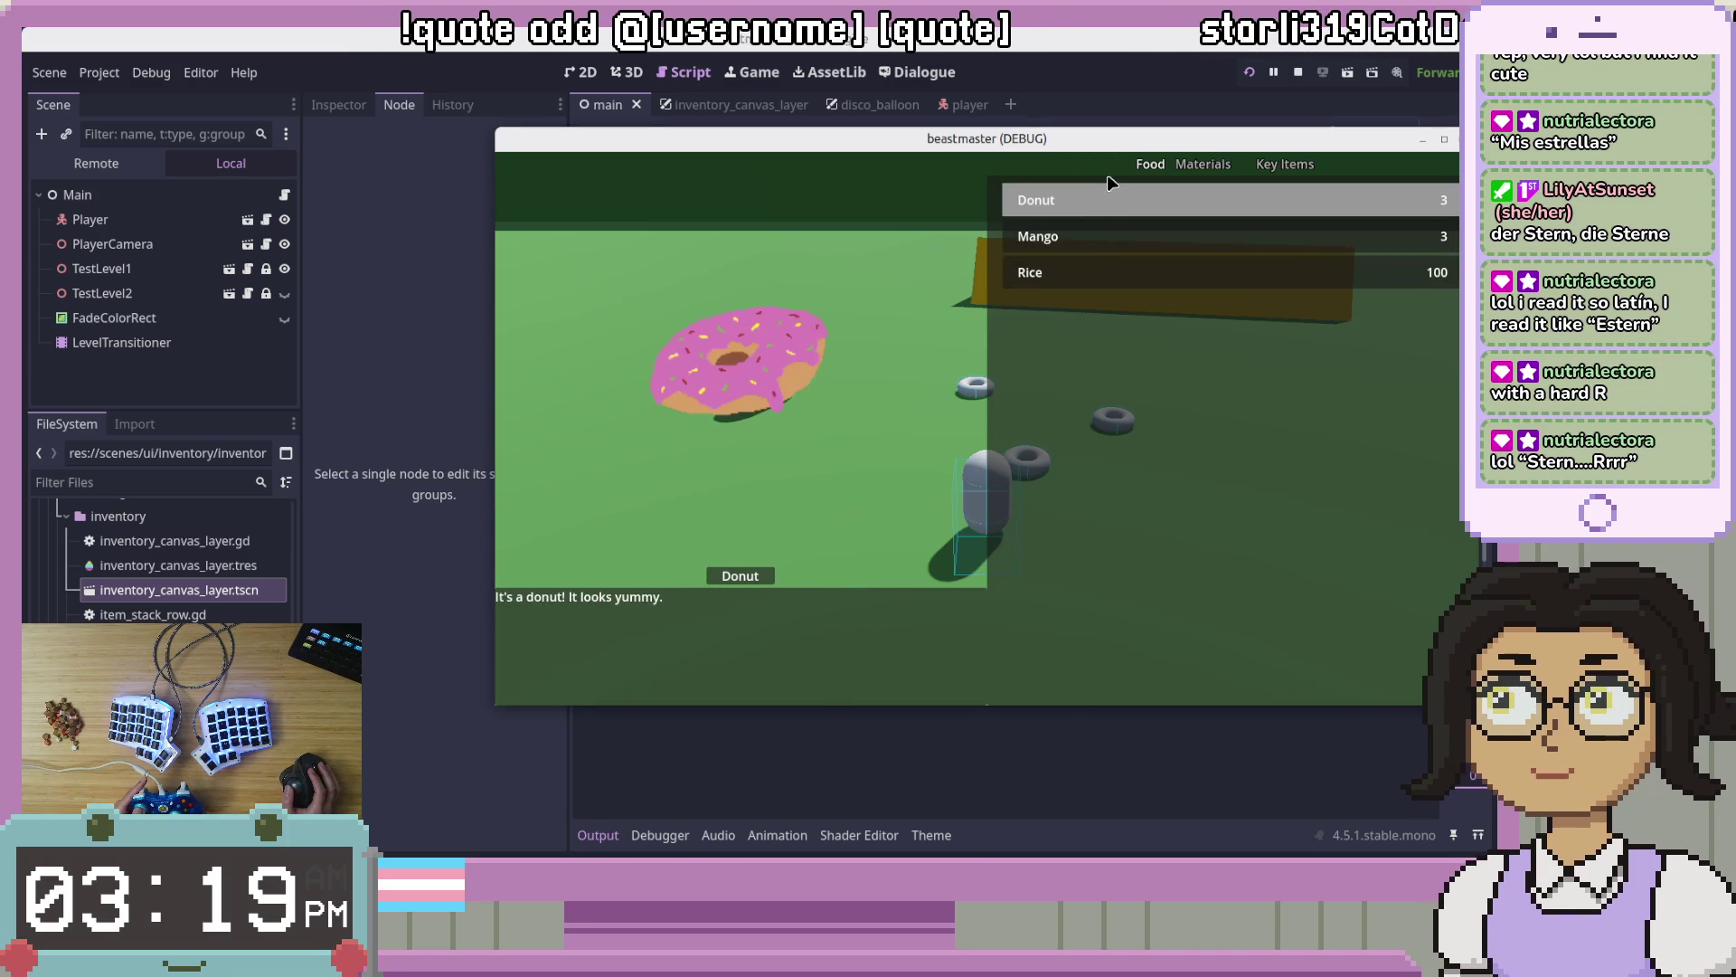
key(Down)
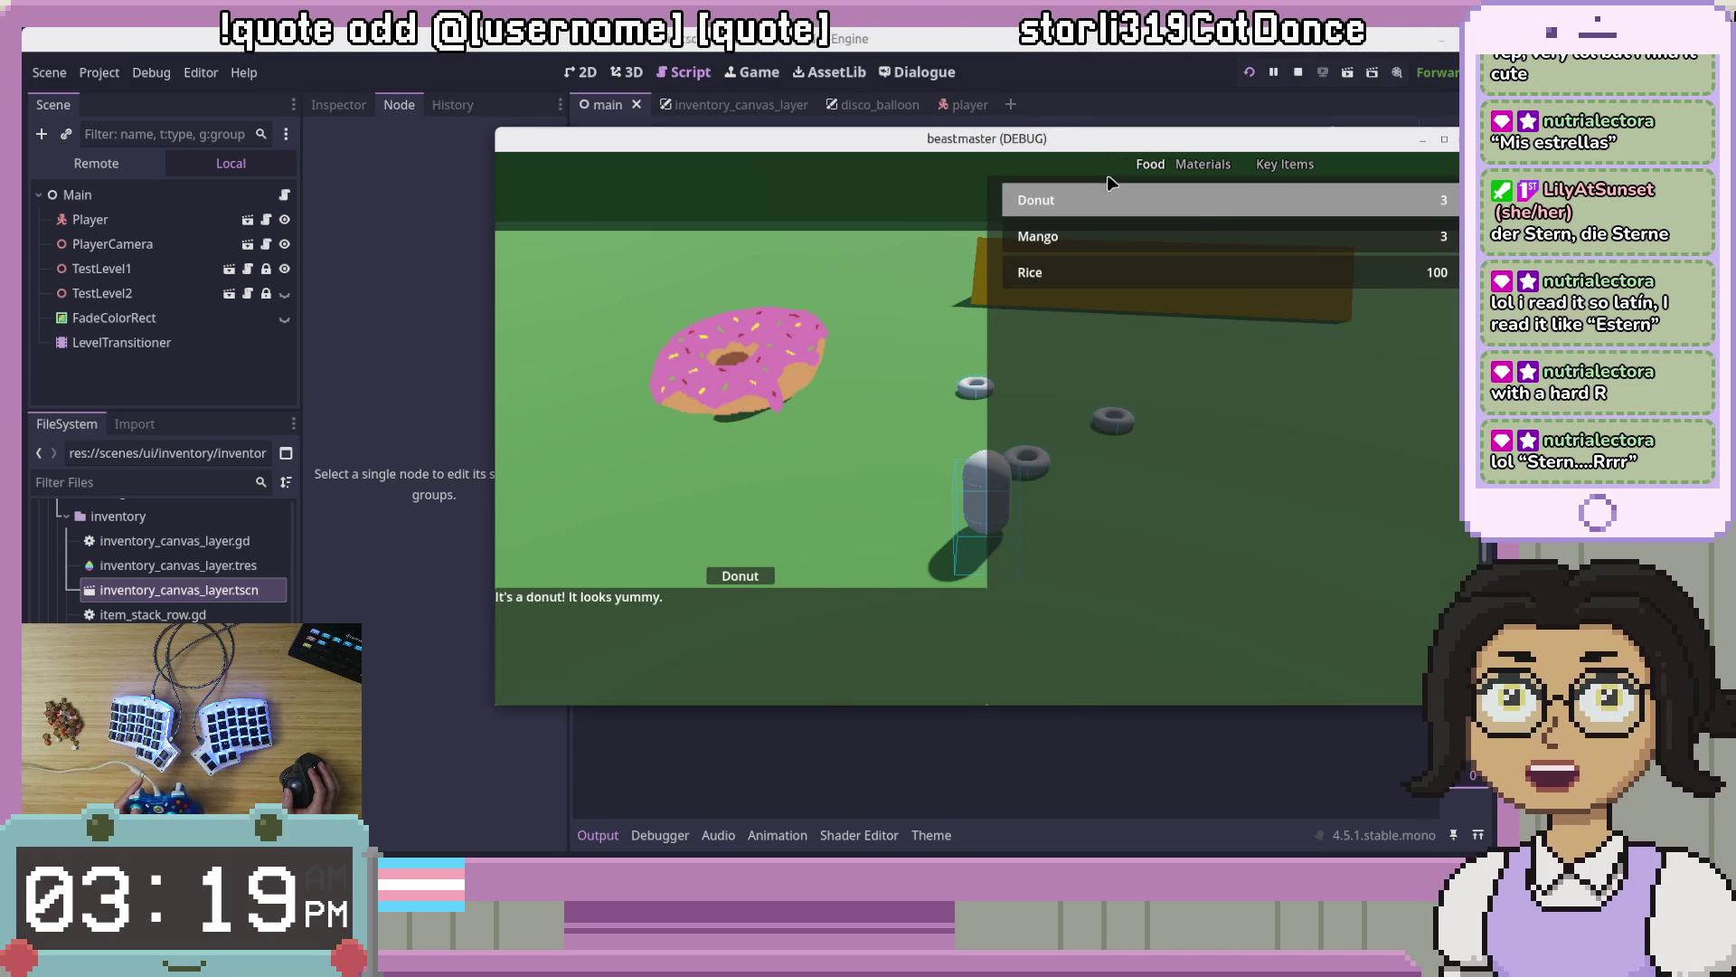
key(Down)
key(Down)
key(Up)
key(Up)
key(Up)
key(Right)
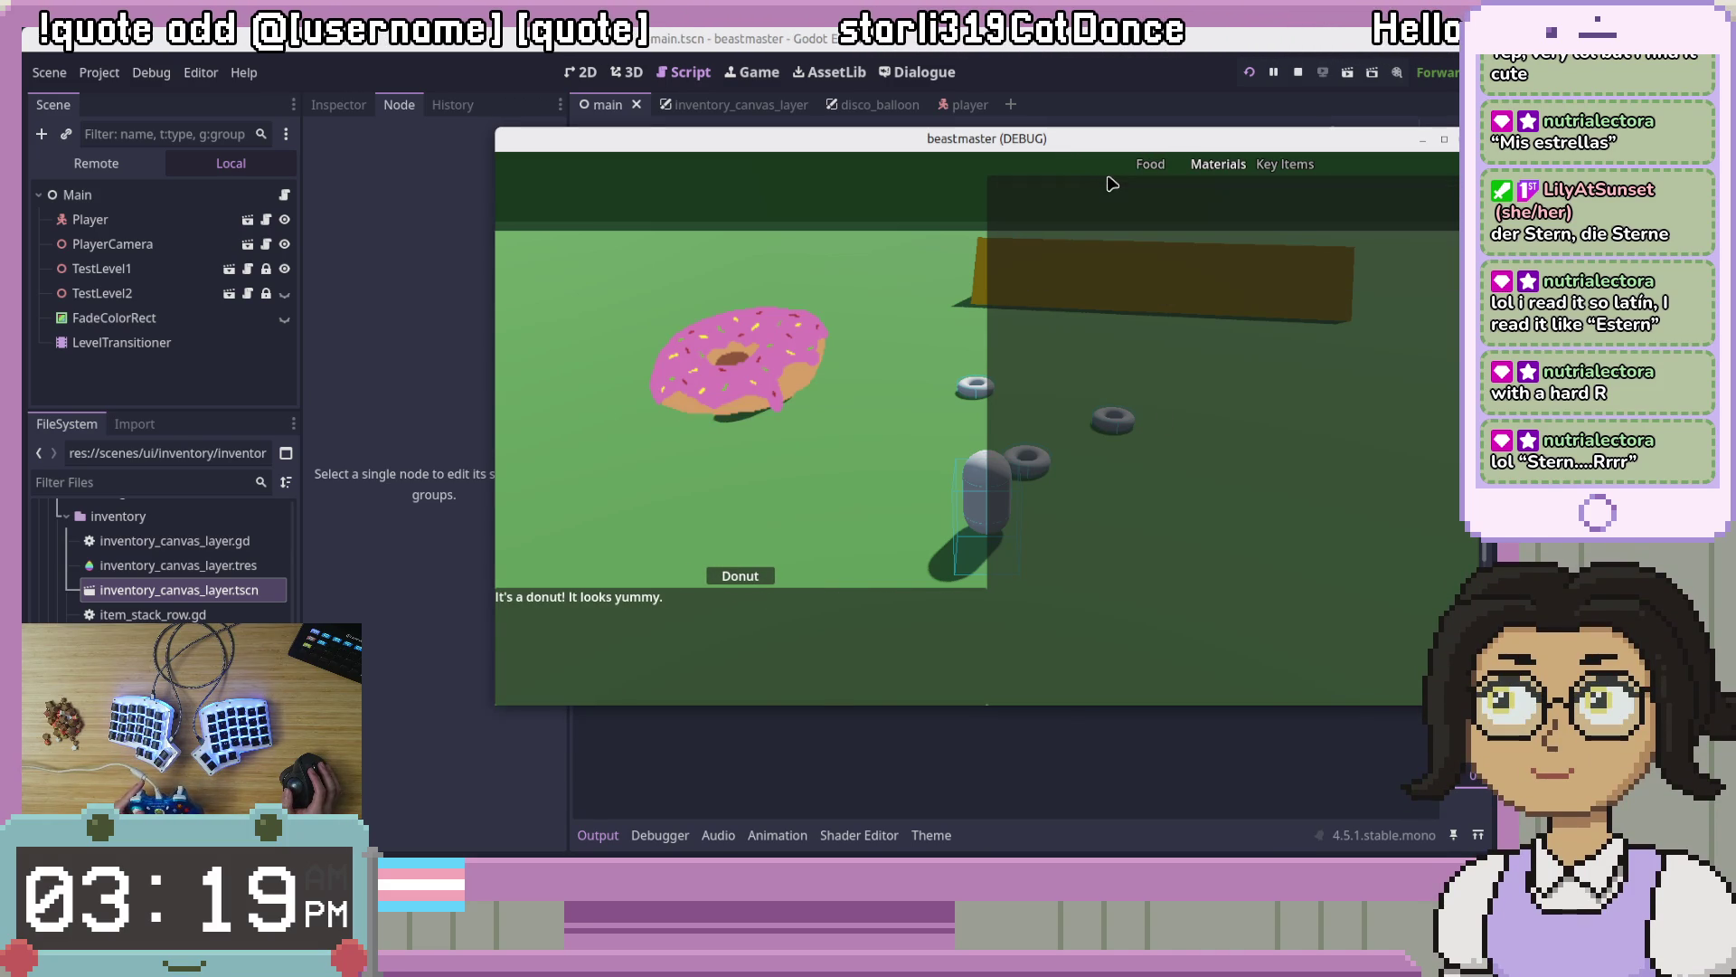
key(F8)
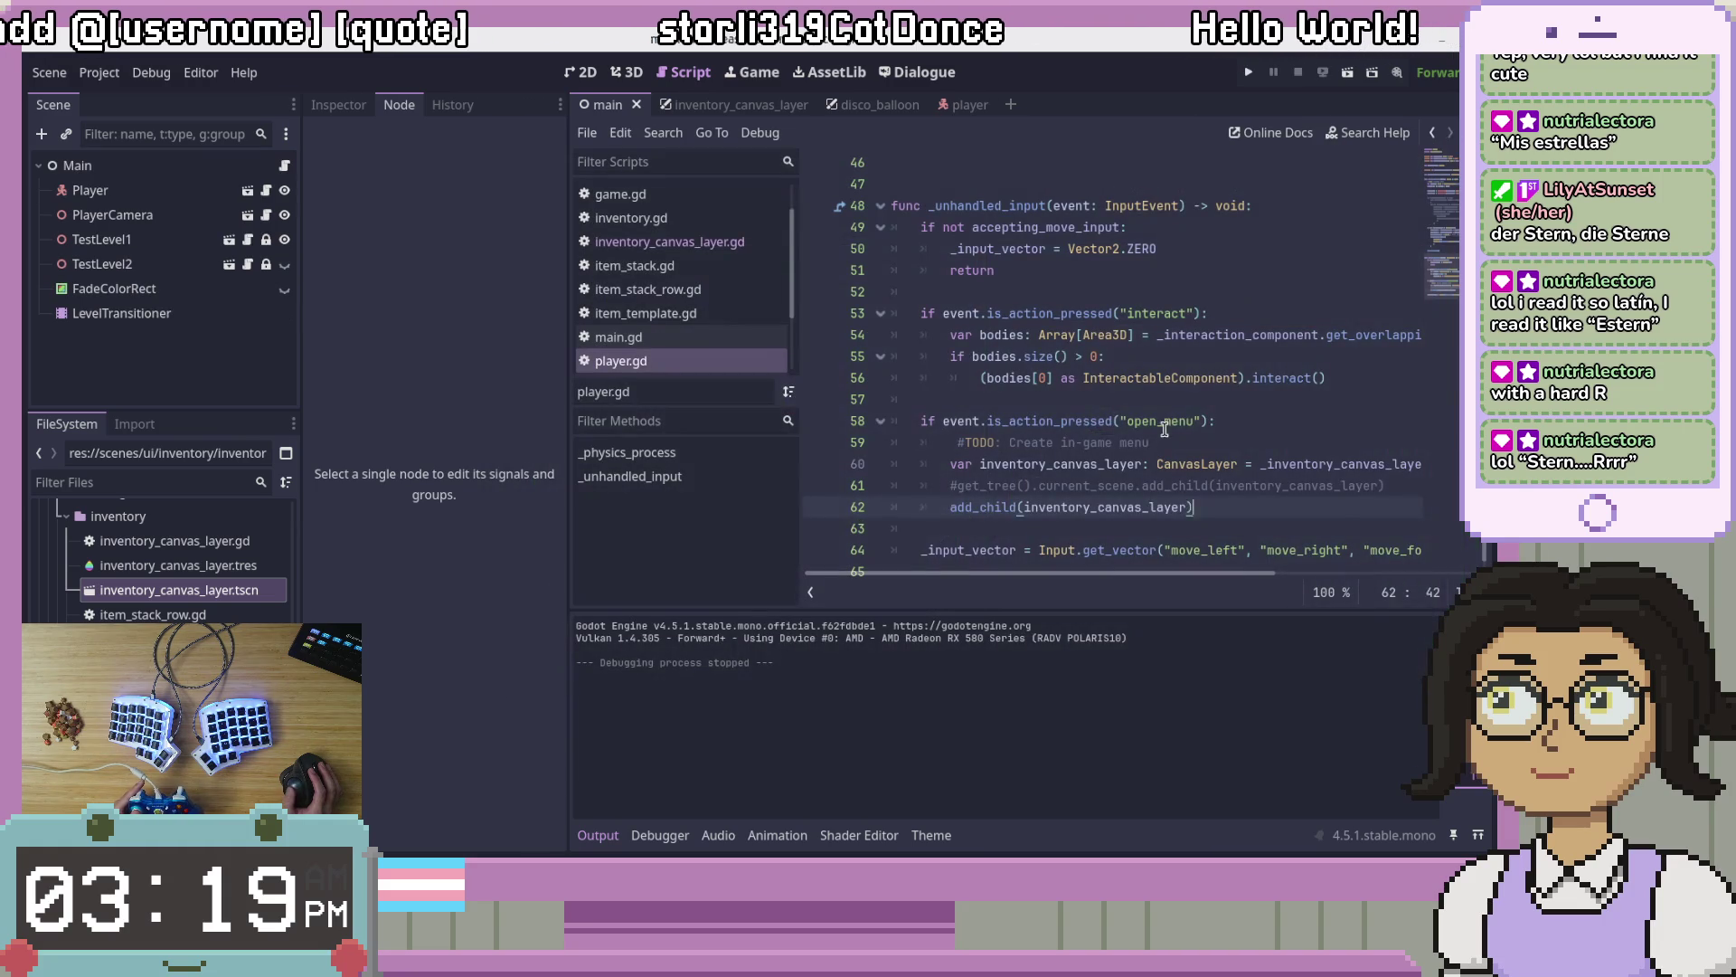
Step: Delete the commented-out get_tree().current_scene.add_child line from player.gd
click(1204, 528)
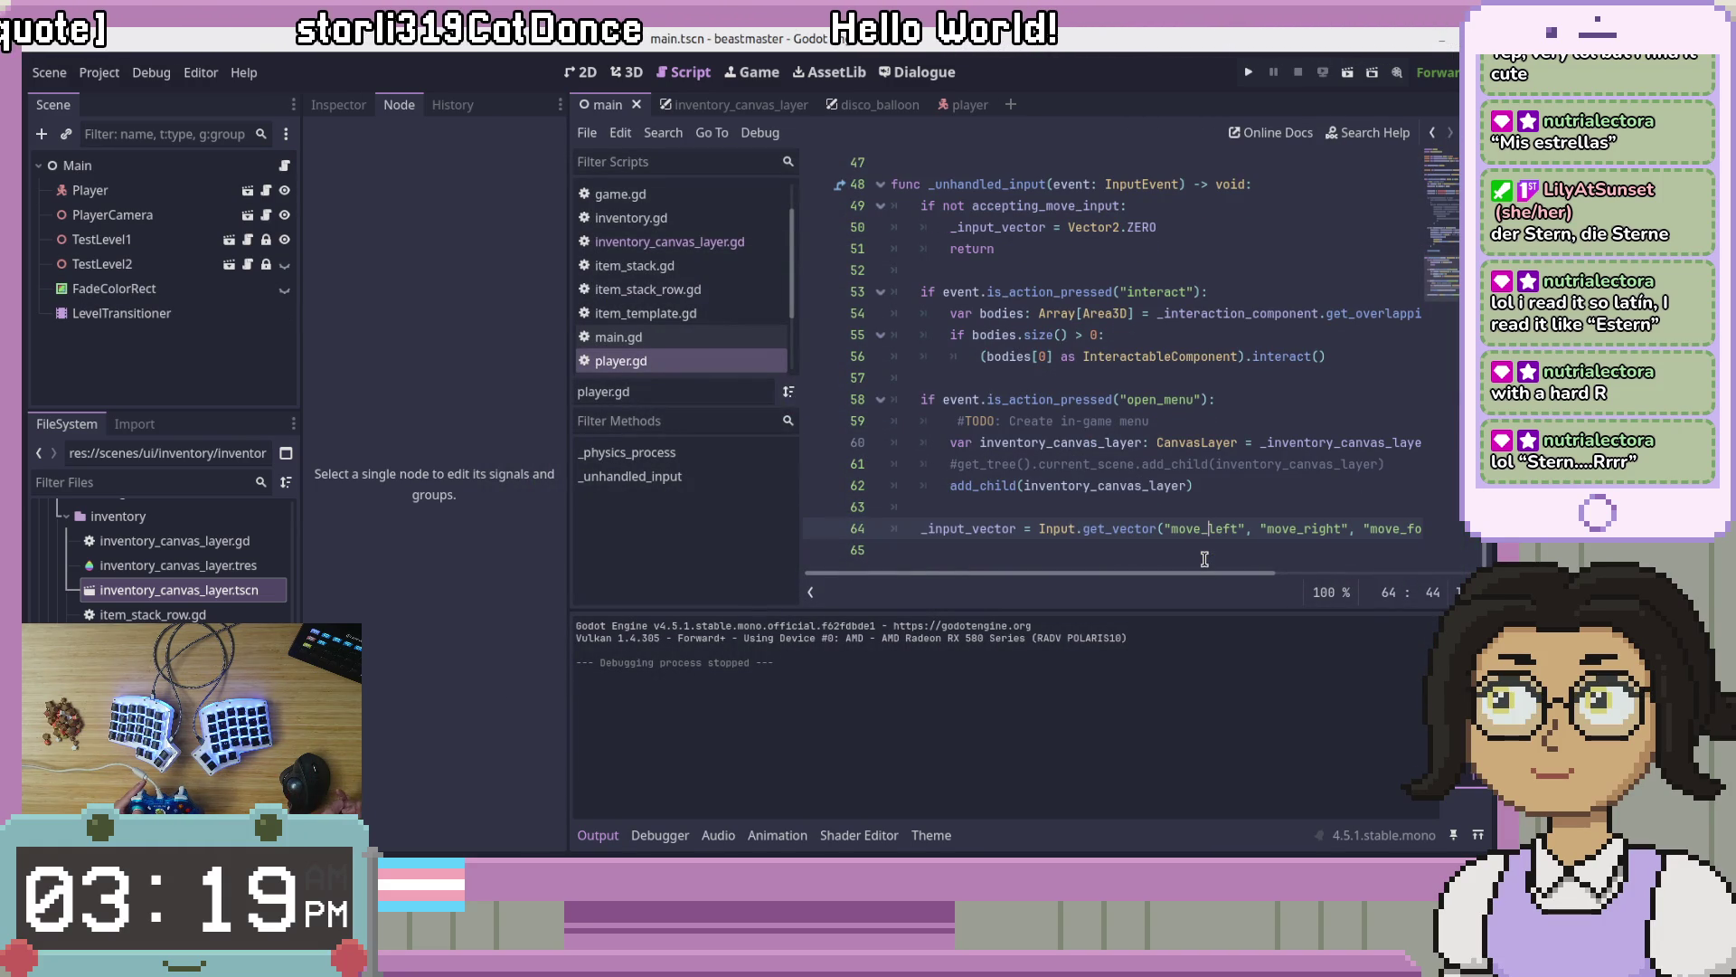
click(1111, 340)
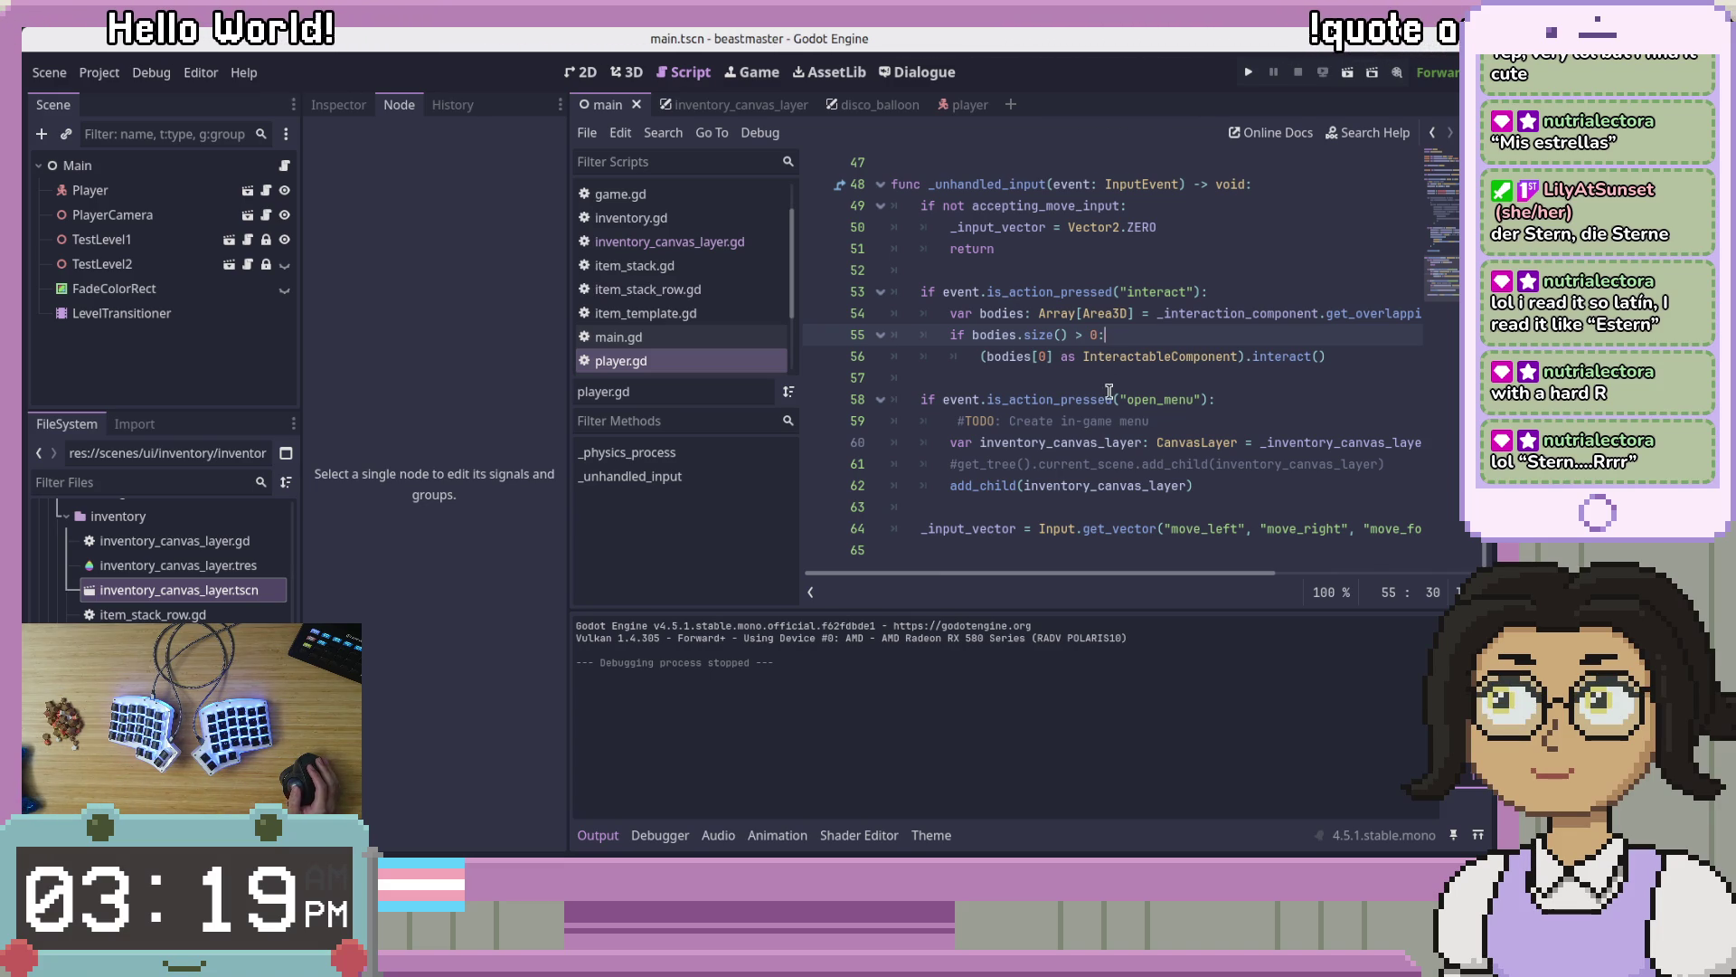
click(1136, 463)
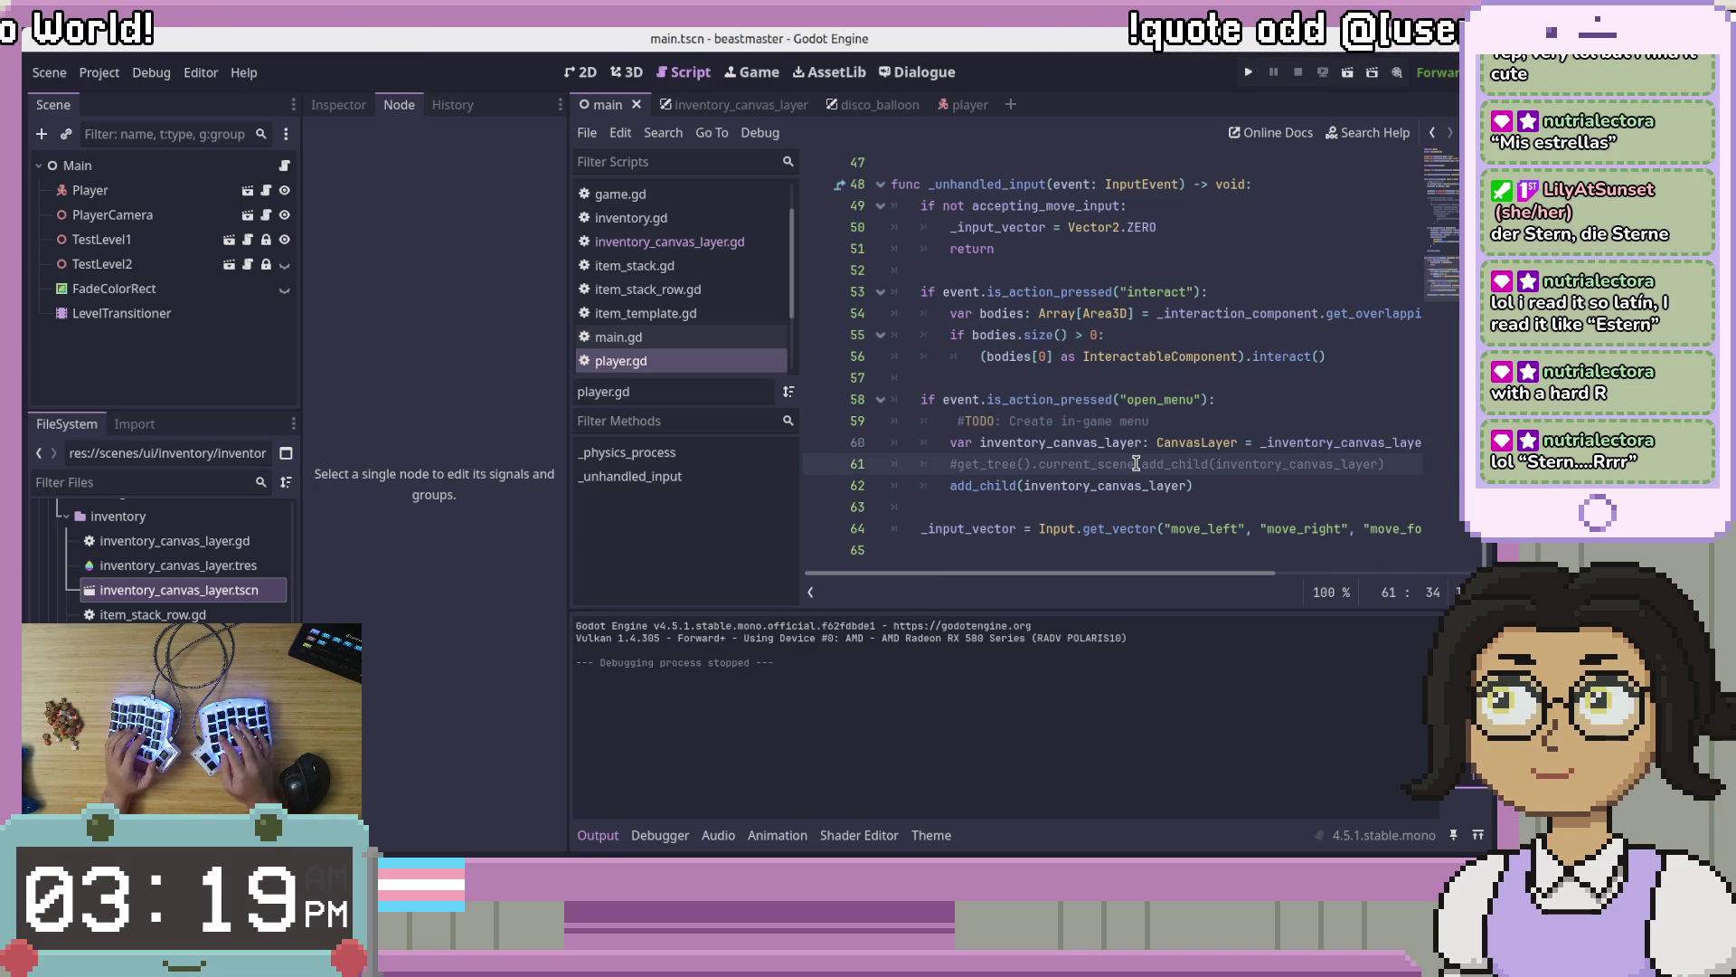
key(shift+Home)
key(BackSpace)
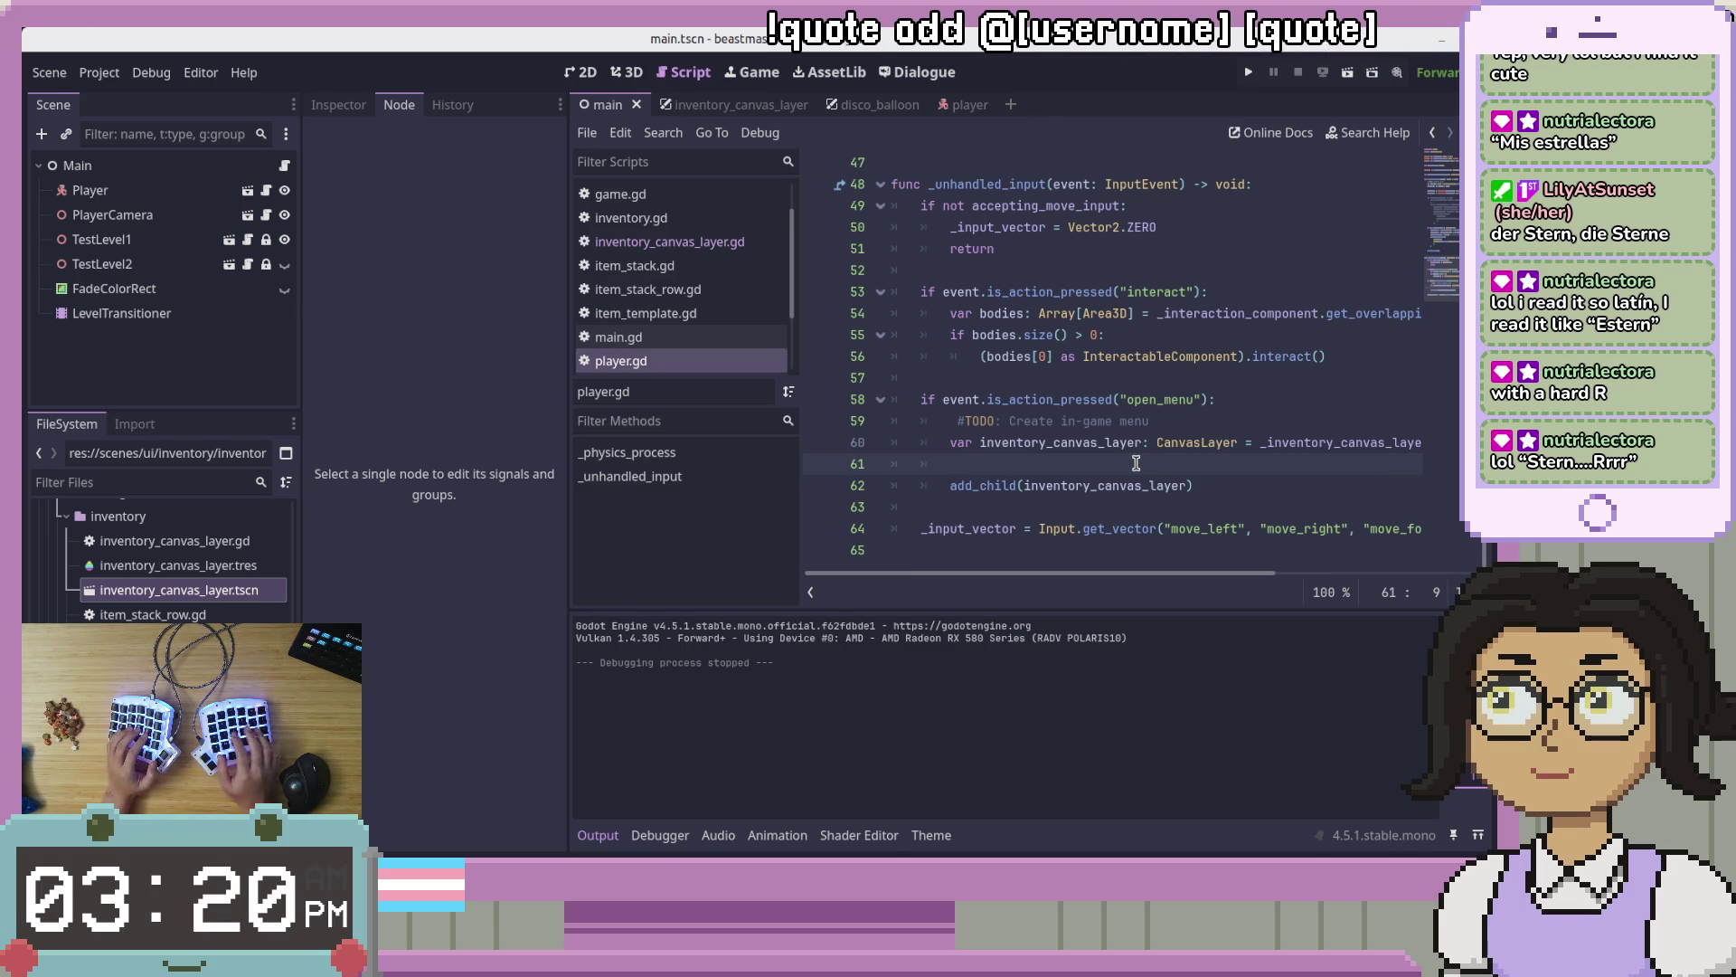
Step: Start a TODO comment about the canvas layer, then discard the unfinished line
text(TODO: Make this)
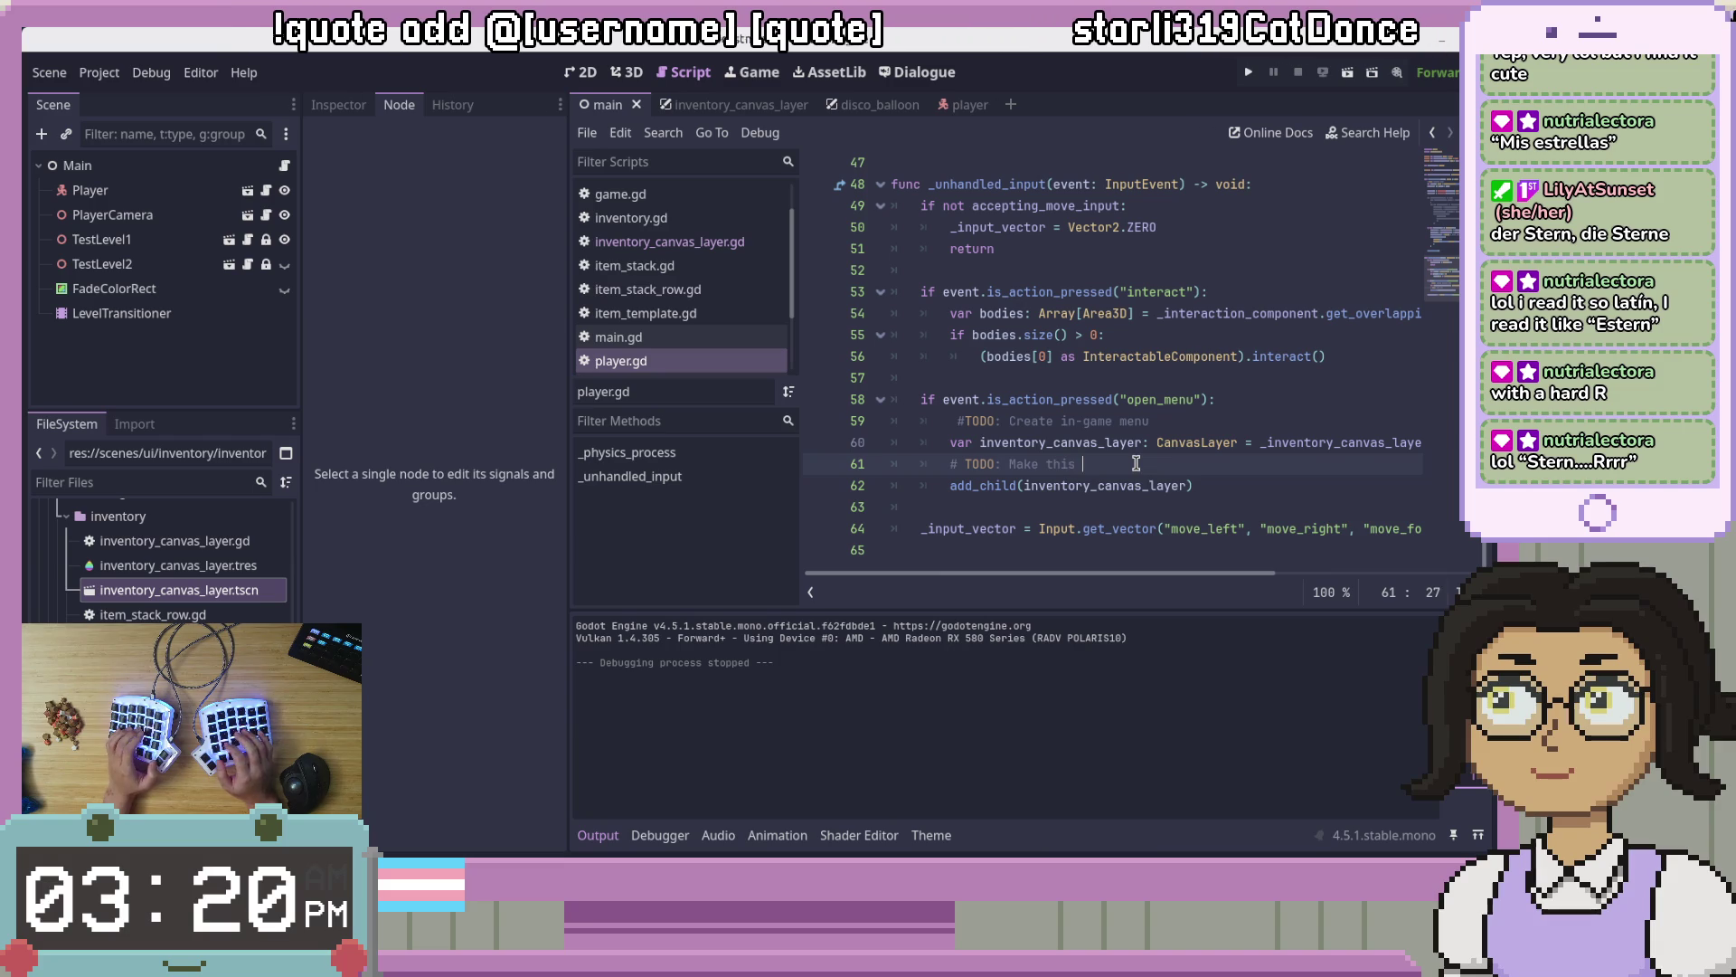
key(BackSpace)
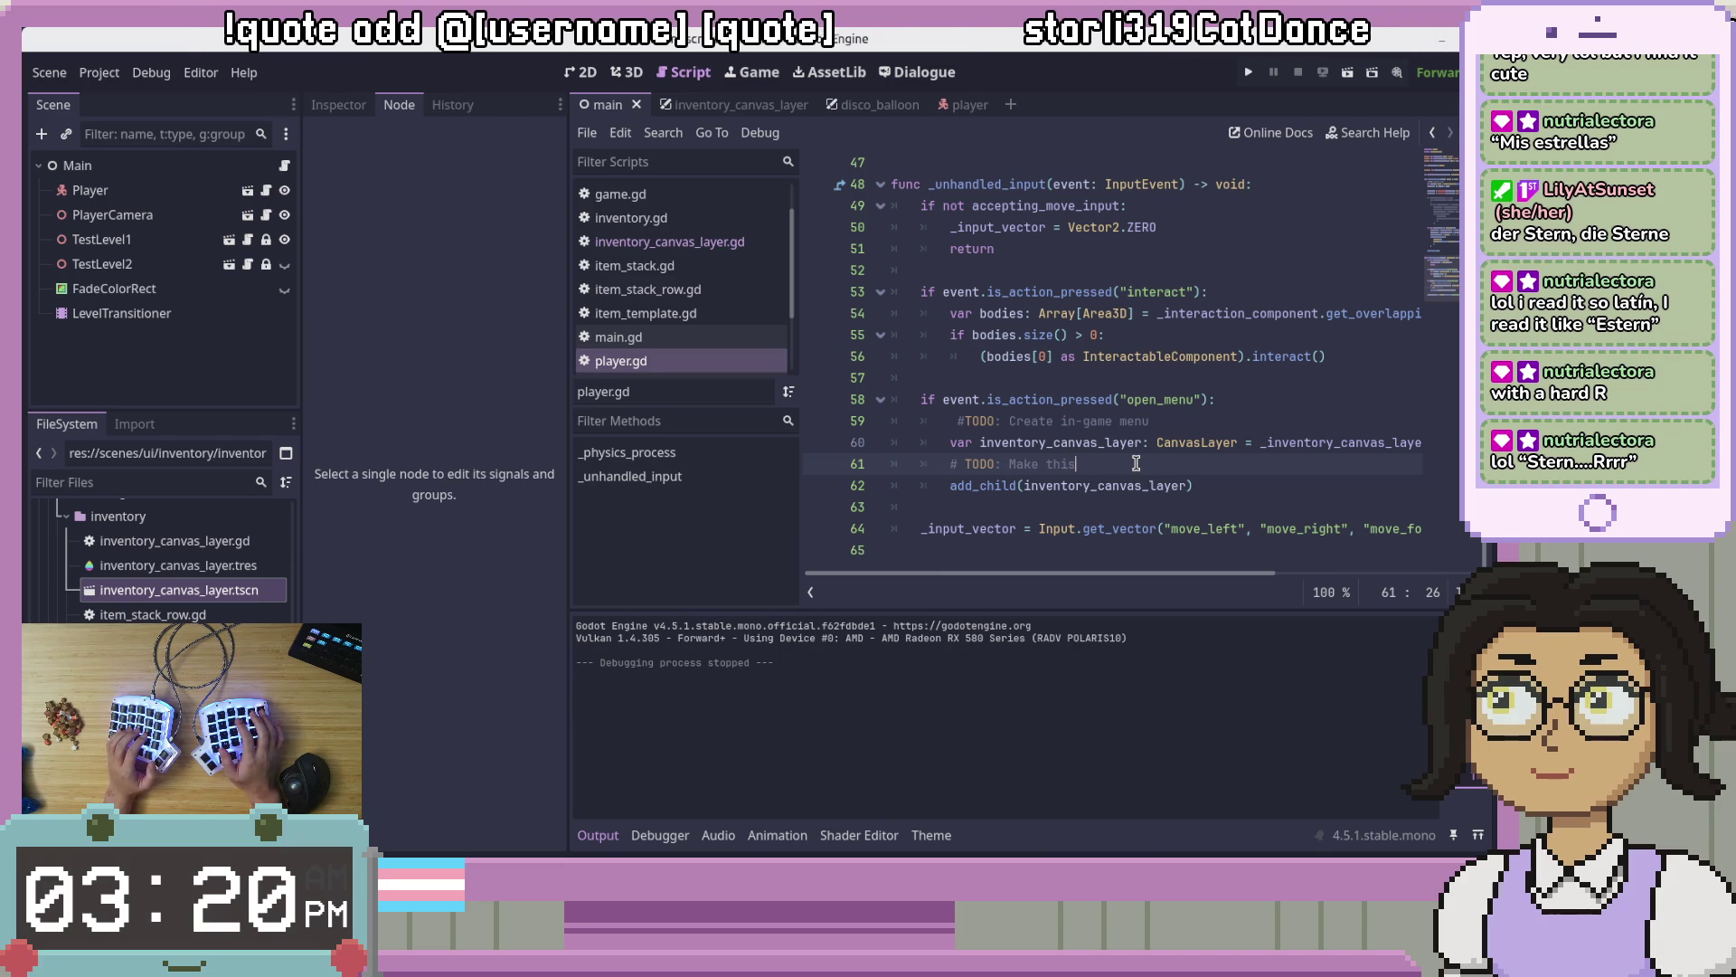
text(ca)
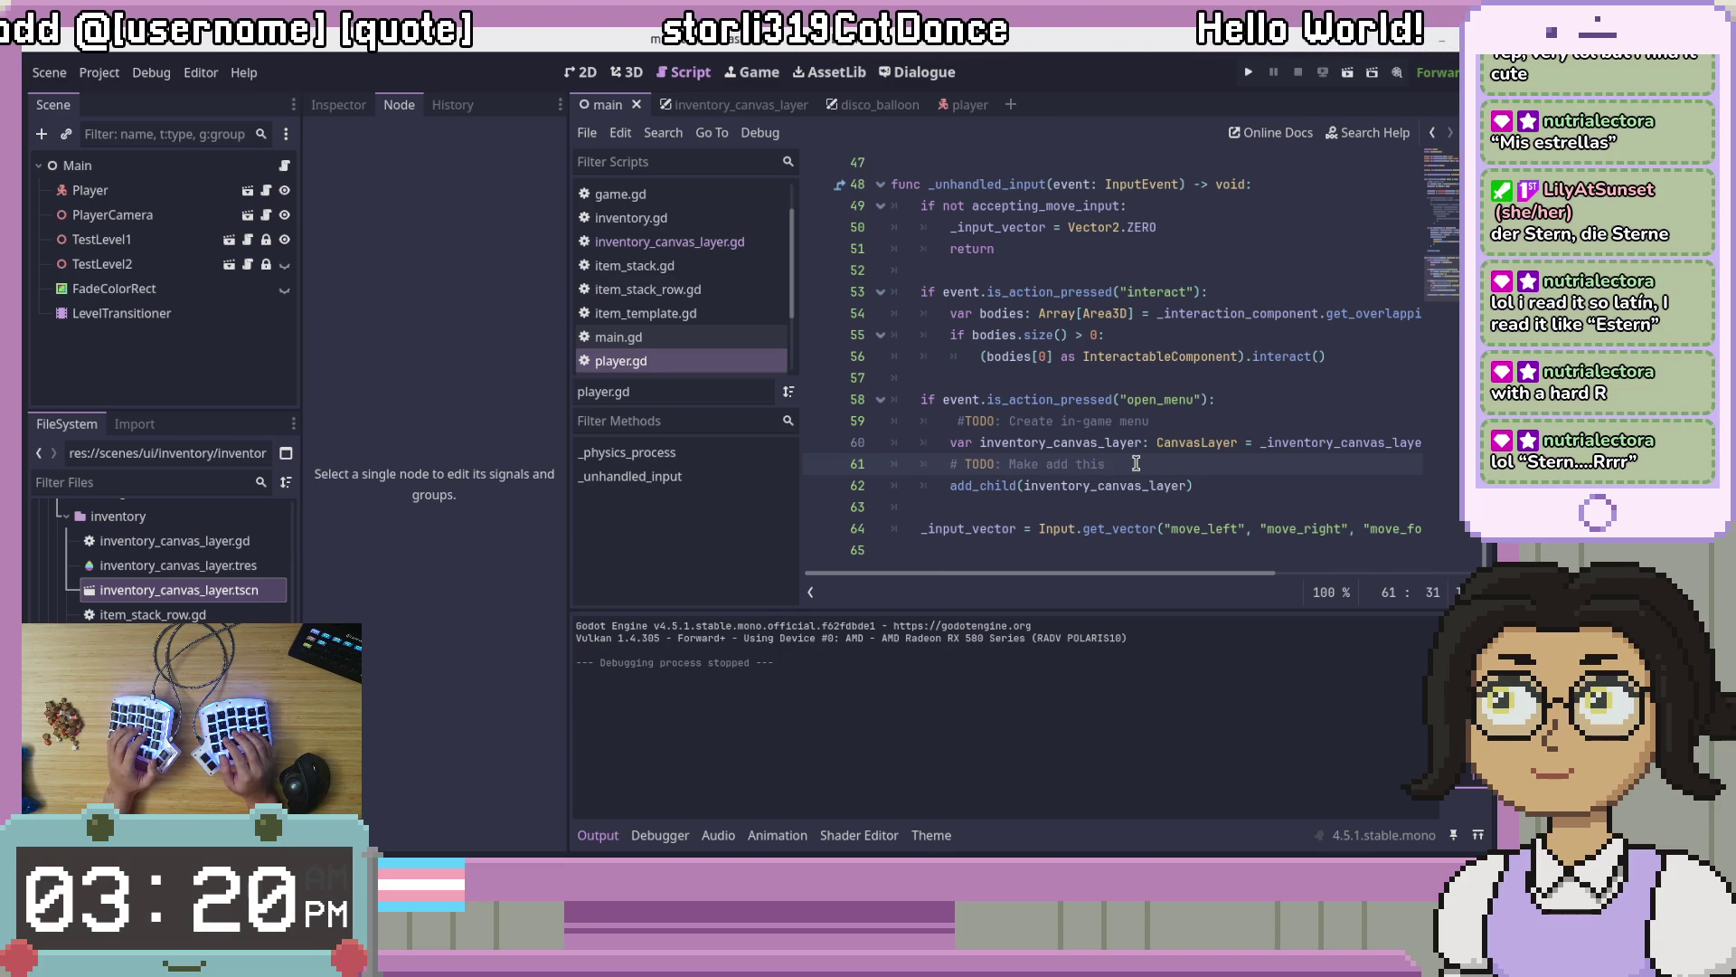
text(nvas layer)
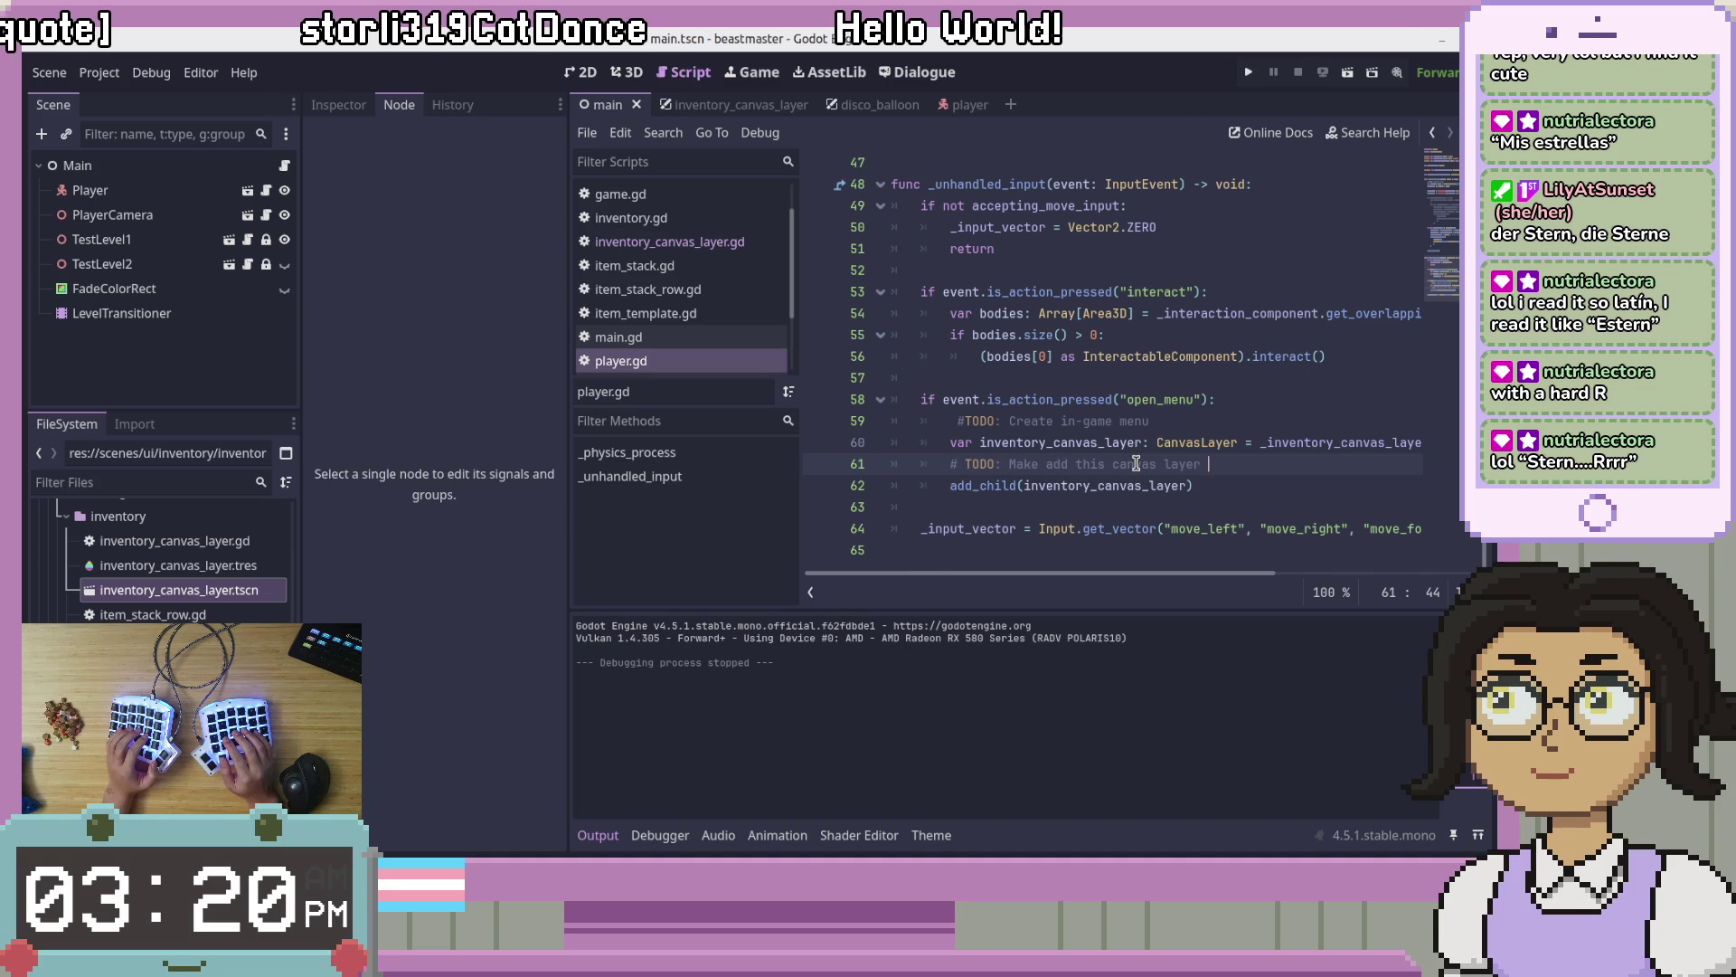
key(BackSpace)
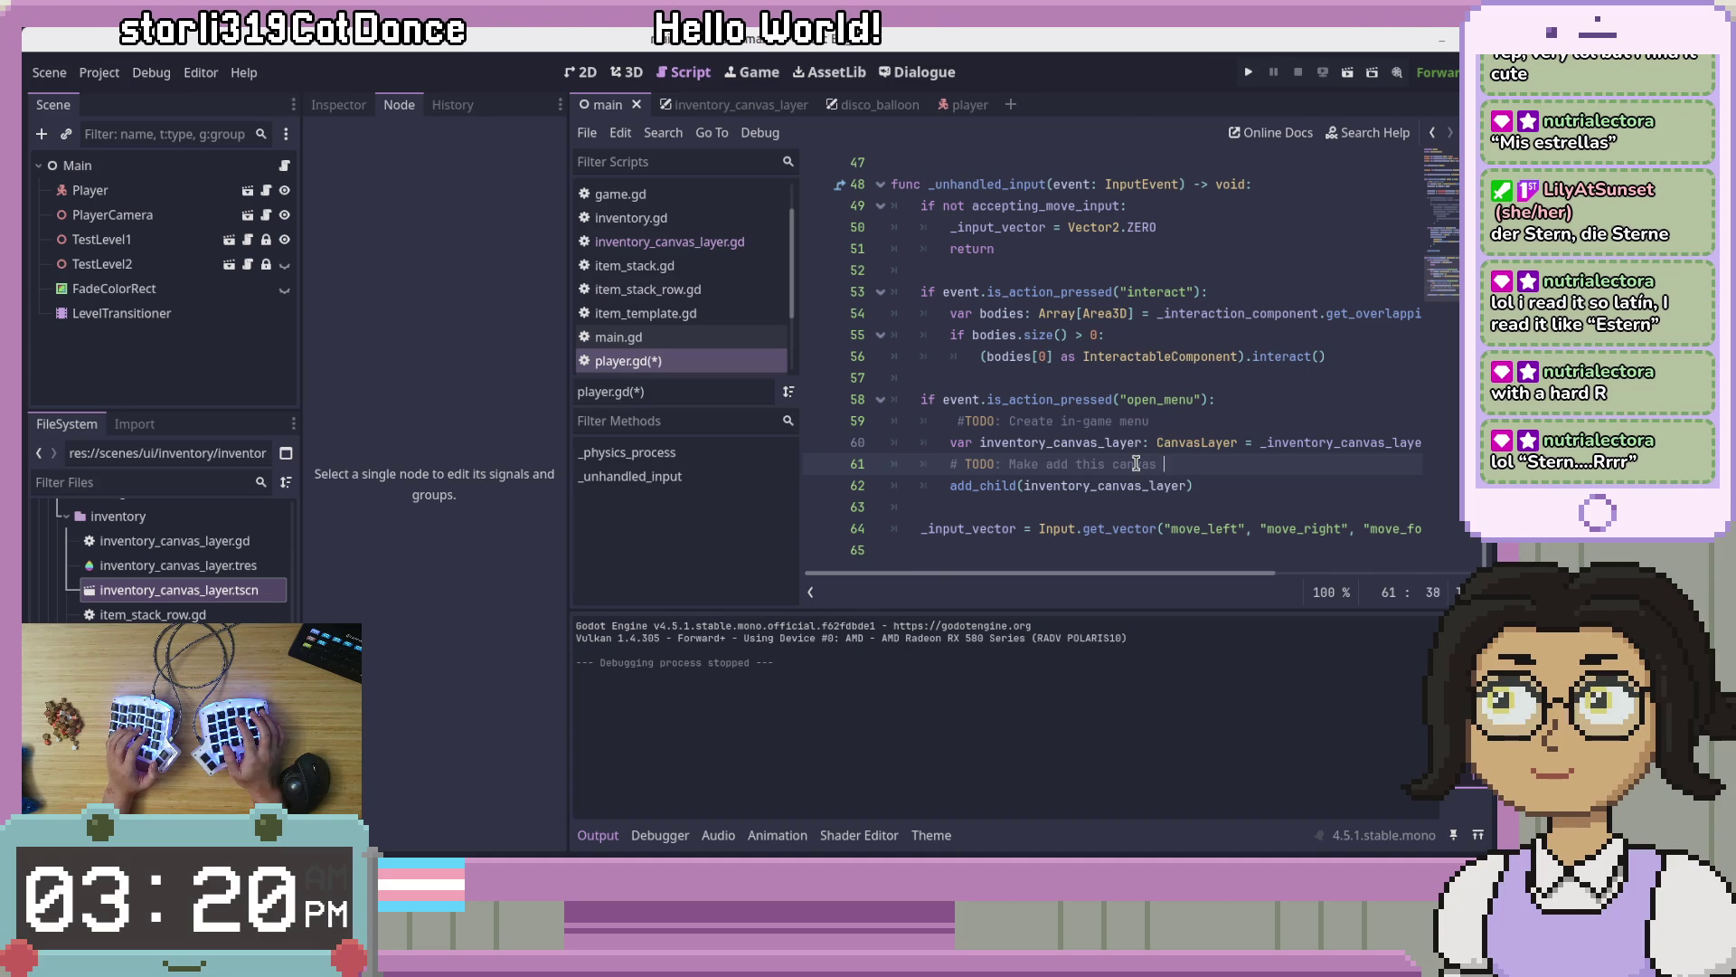
key(BackSpace)
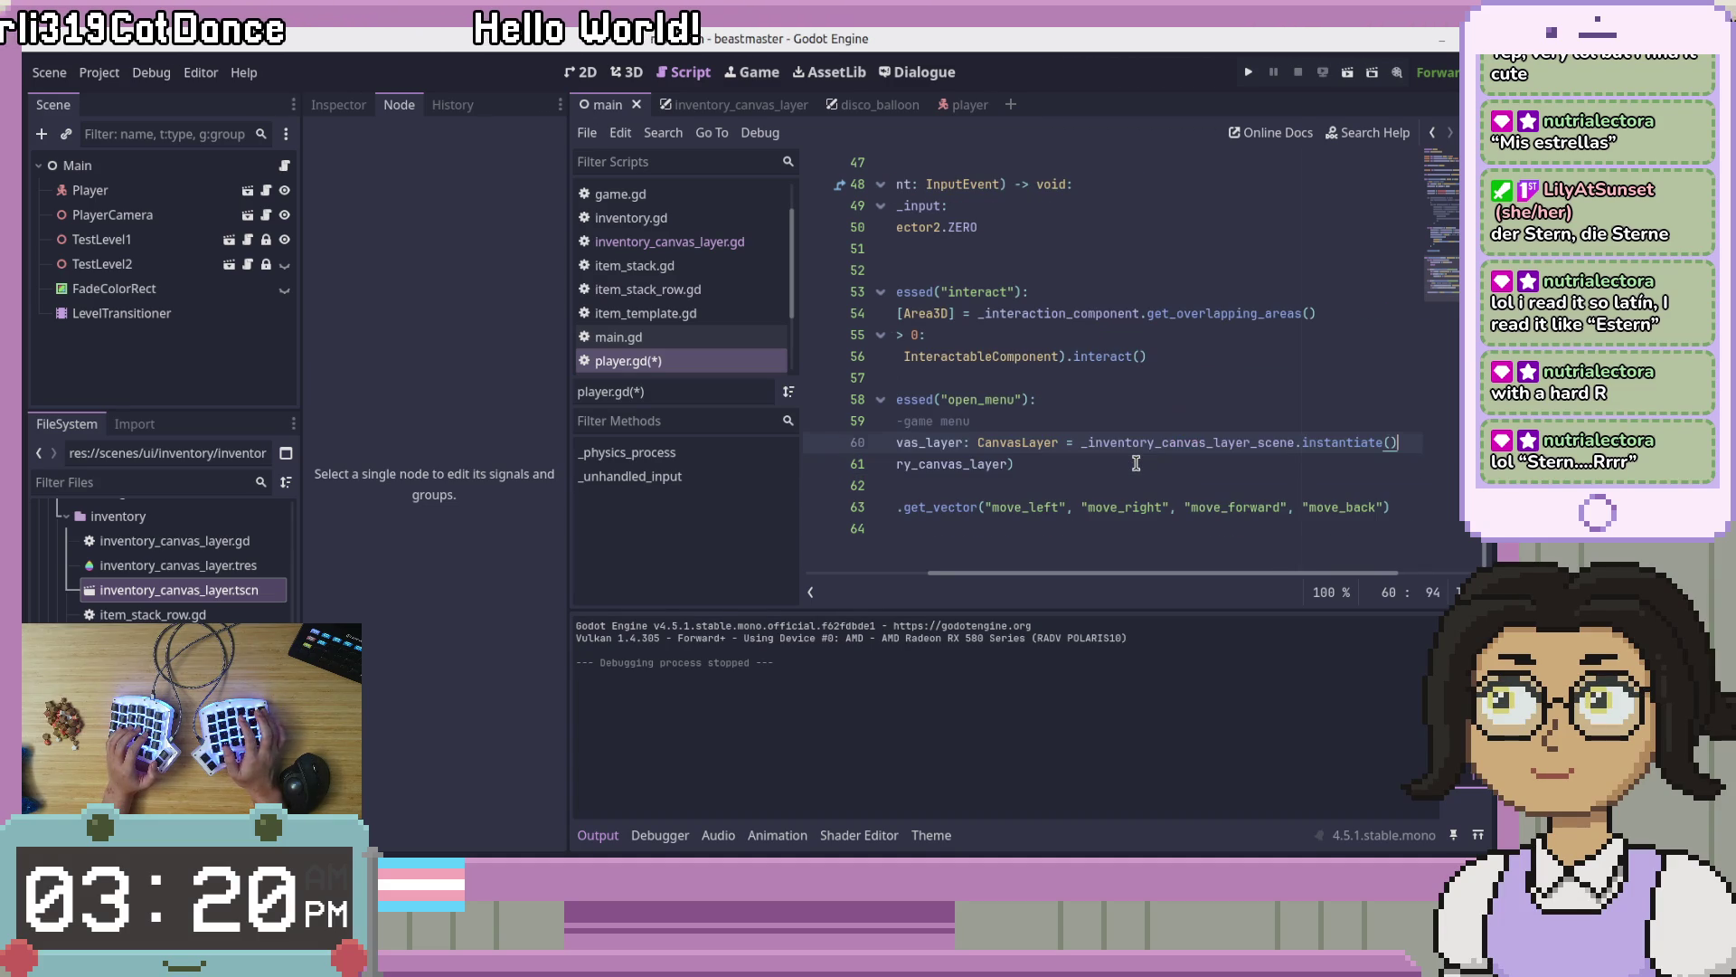
Step: Insert a new '# TODO:' line above the open_menu check and tidy the in-game menu TODO spacing
key(Up)
key(Up)
key(Up)
key(Return)
text(# TODO)
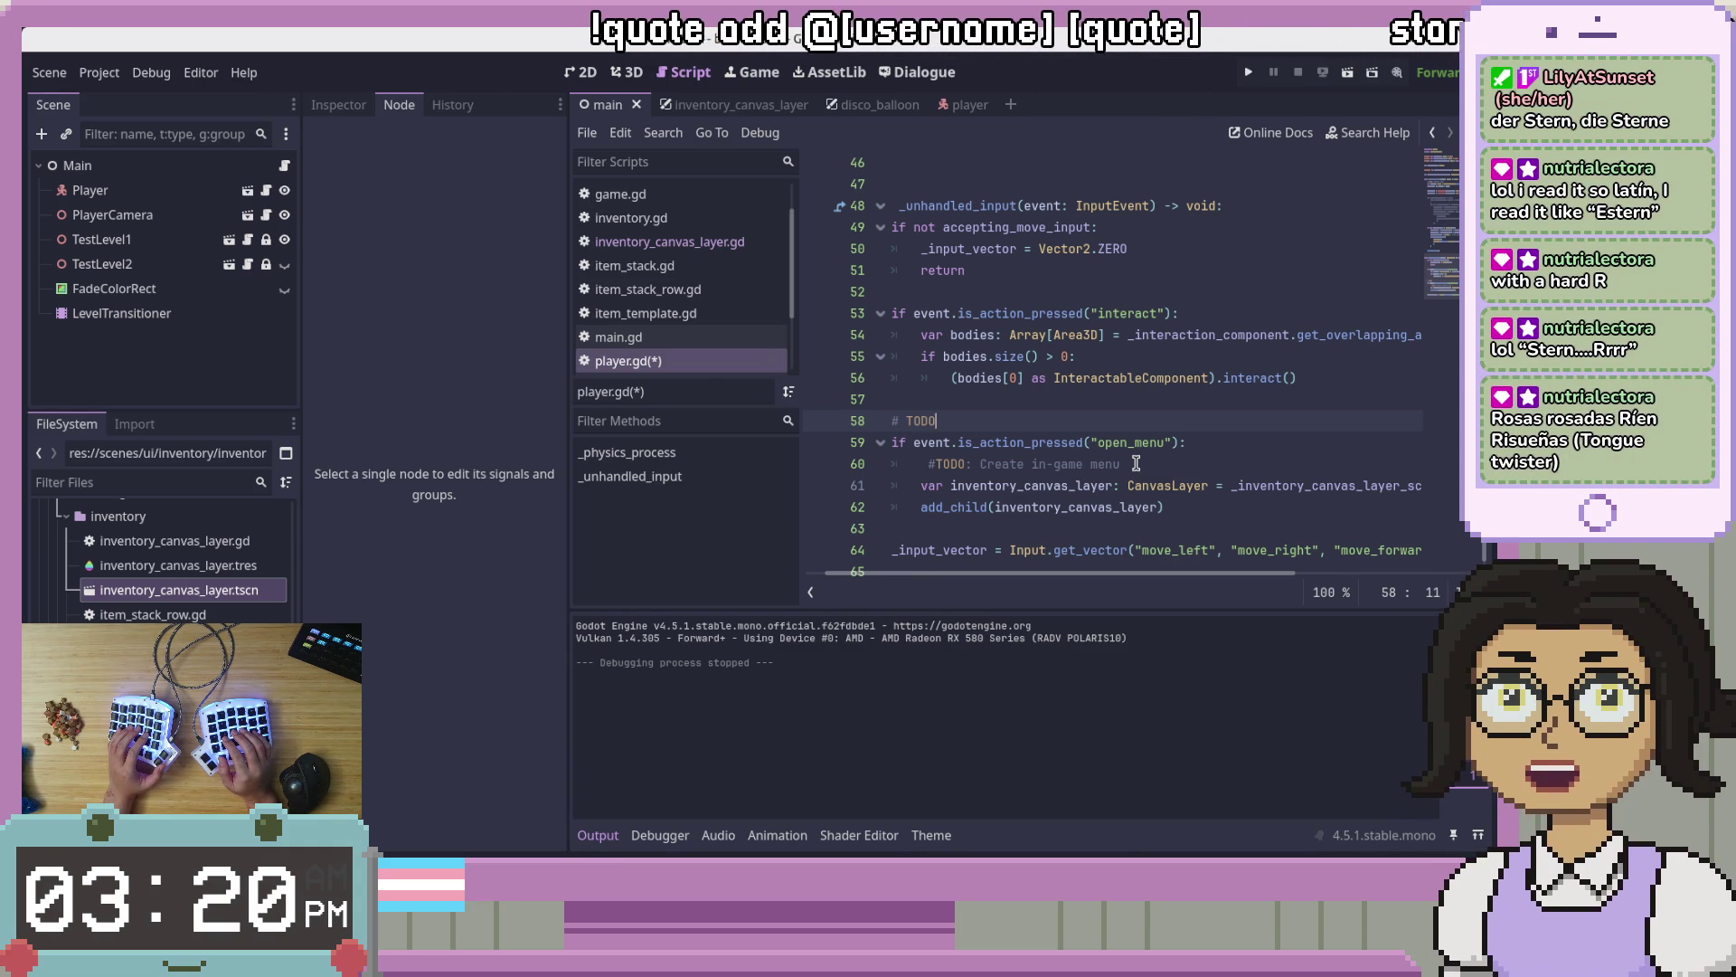
text(:)
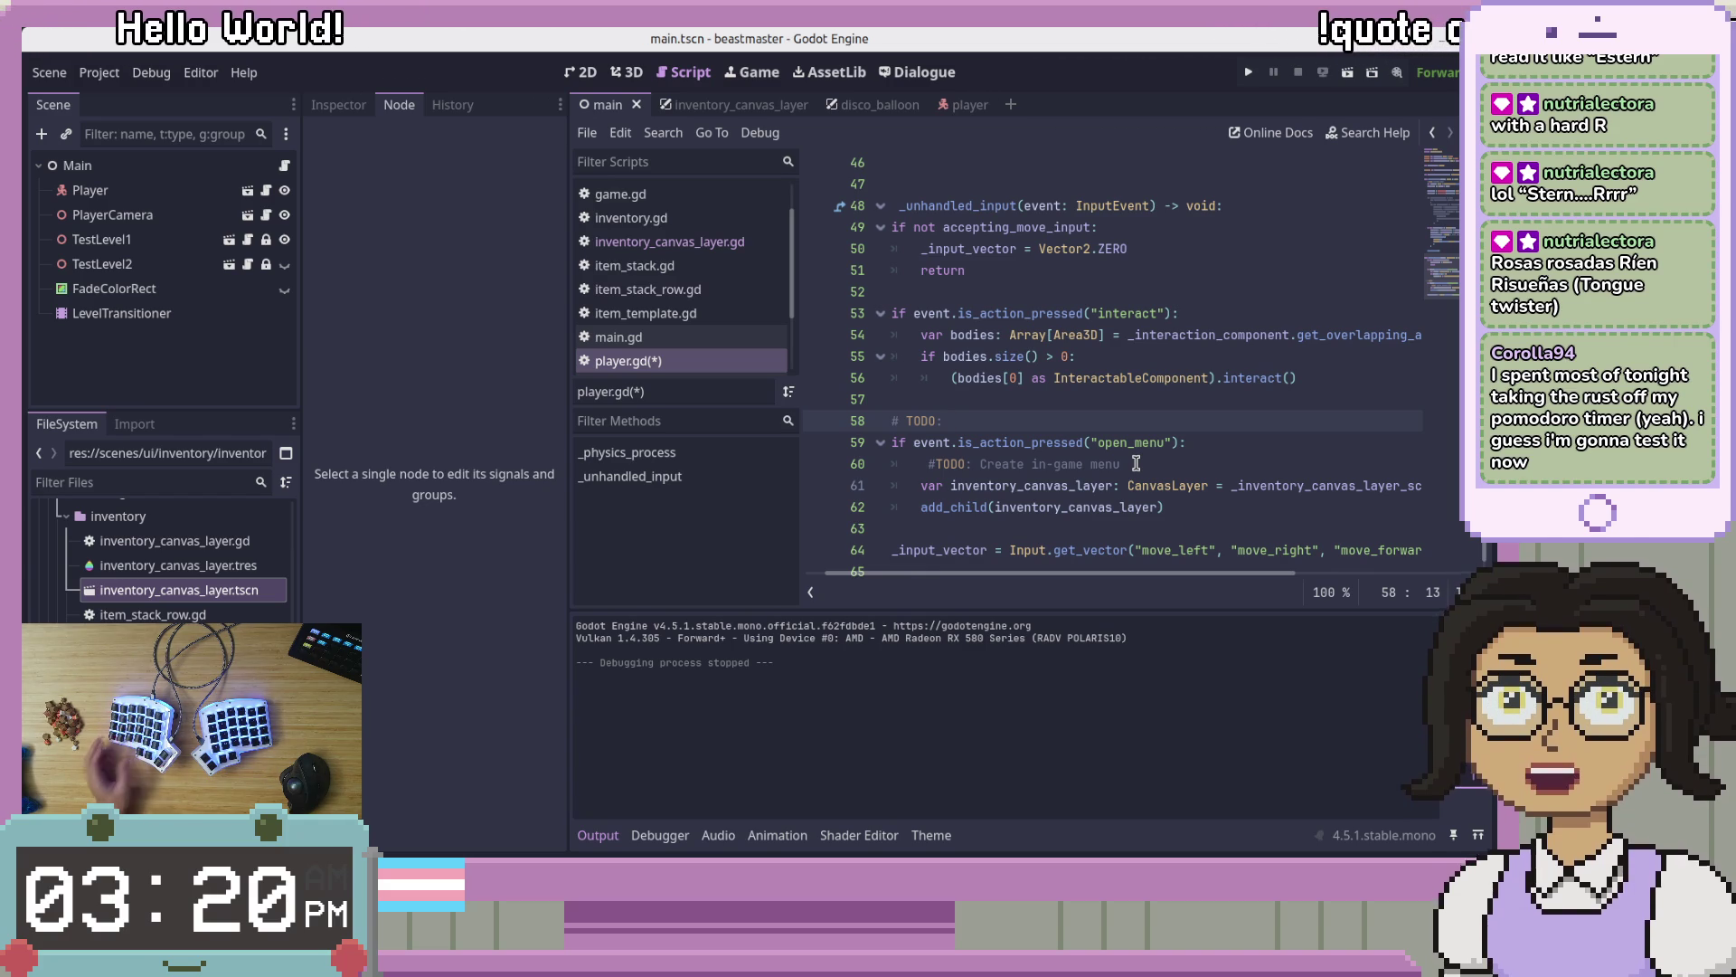
key(Down)
key(Down)
key(Up)
key(Up)
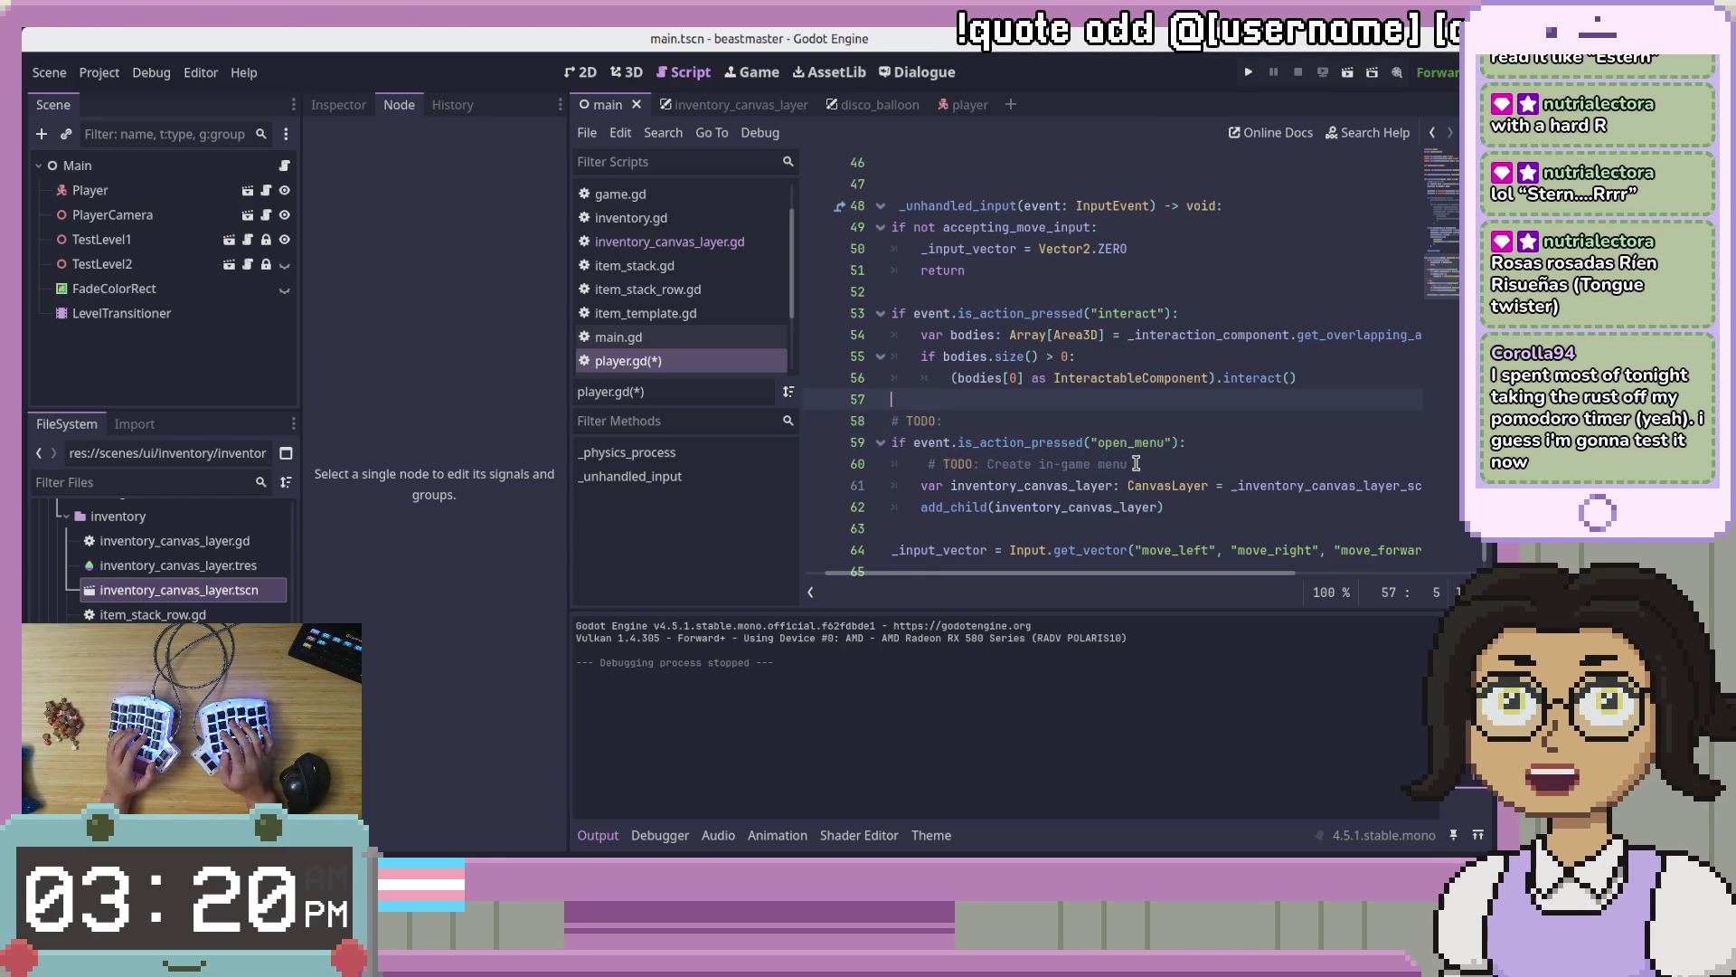
key(Down)
key(Down)
key(Up)
key(Up)
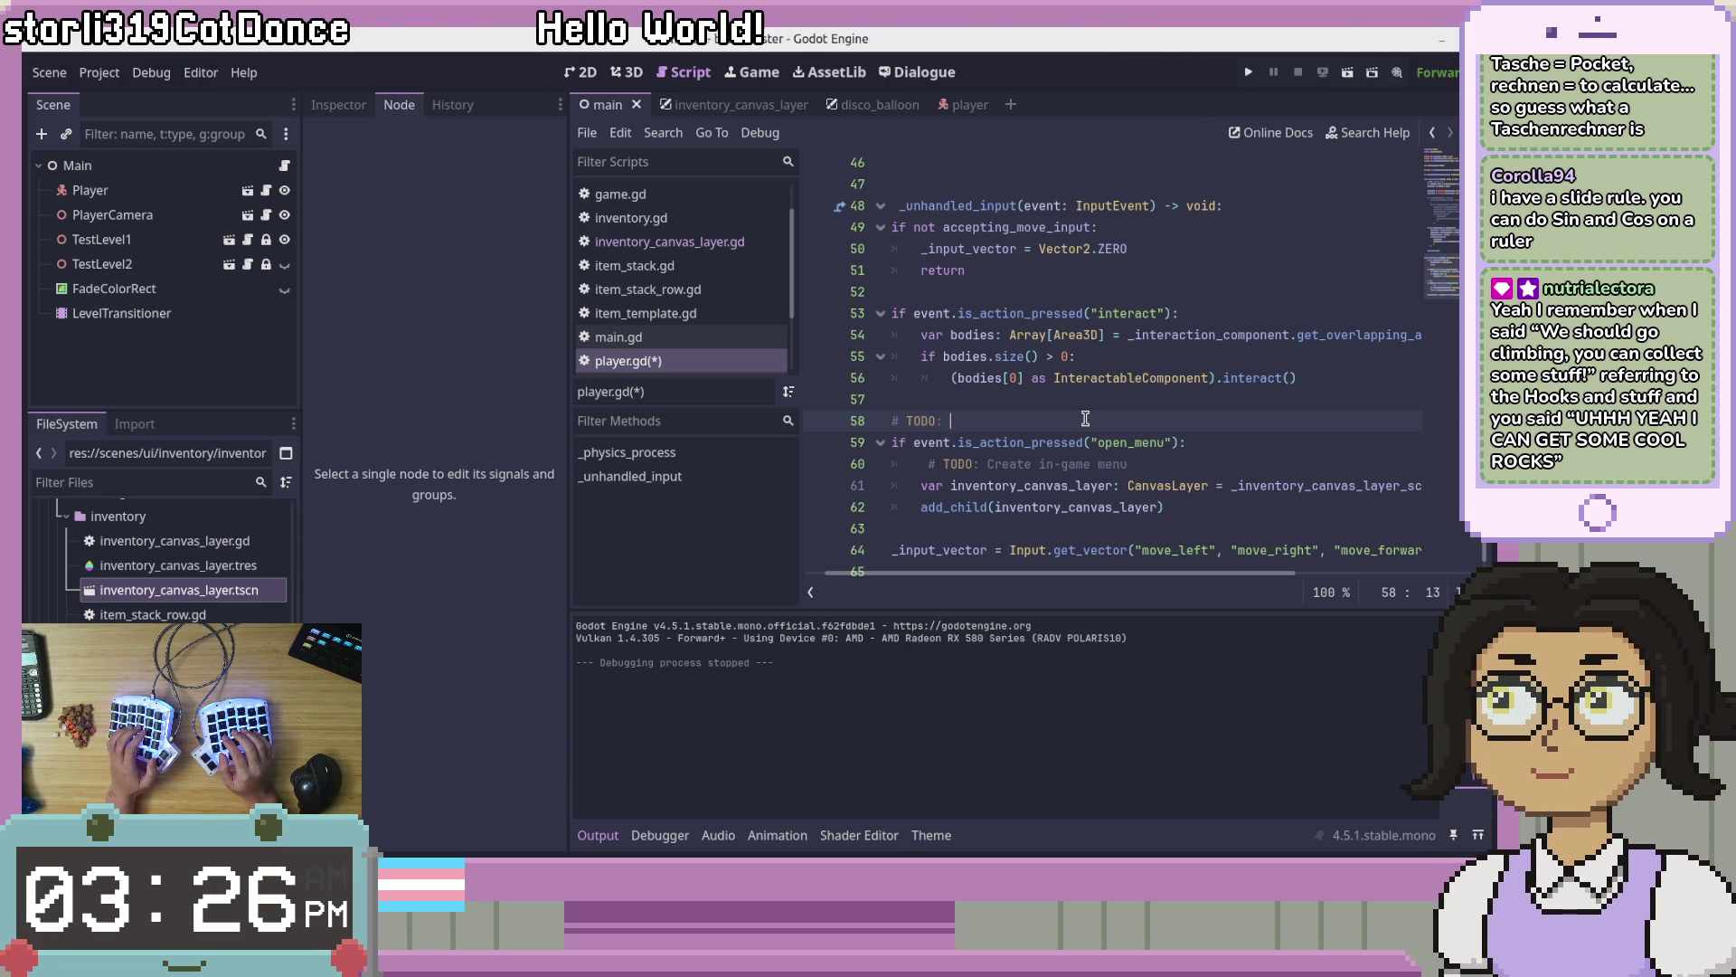
Step: Complete the line 58 comment as 'Move this to a parent node ("Main" maybe?)', fixing a typo, and save
text(Move this )
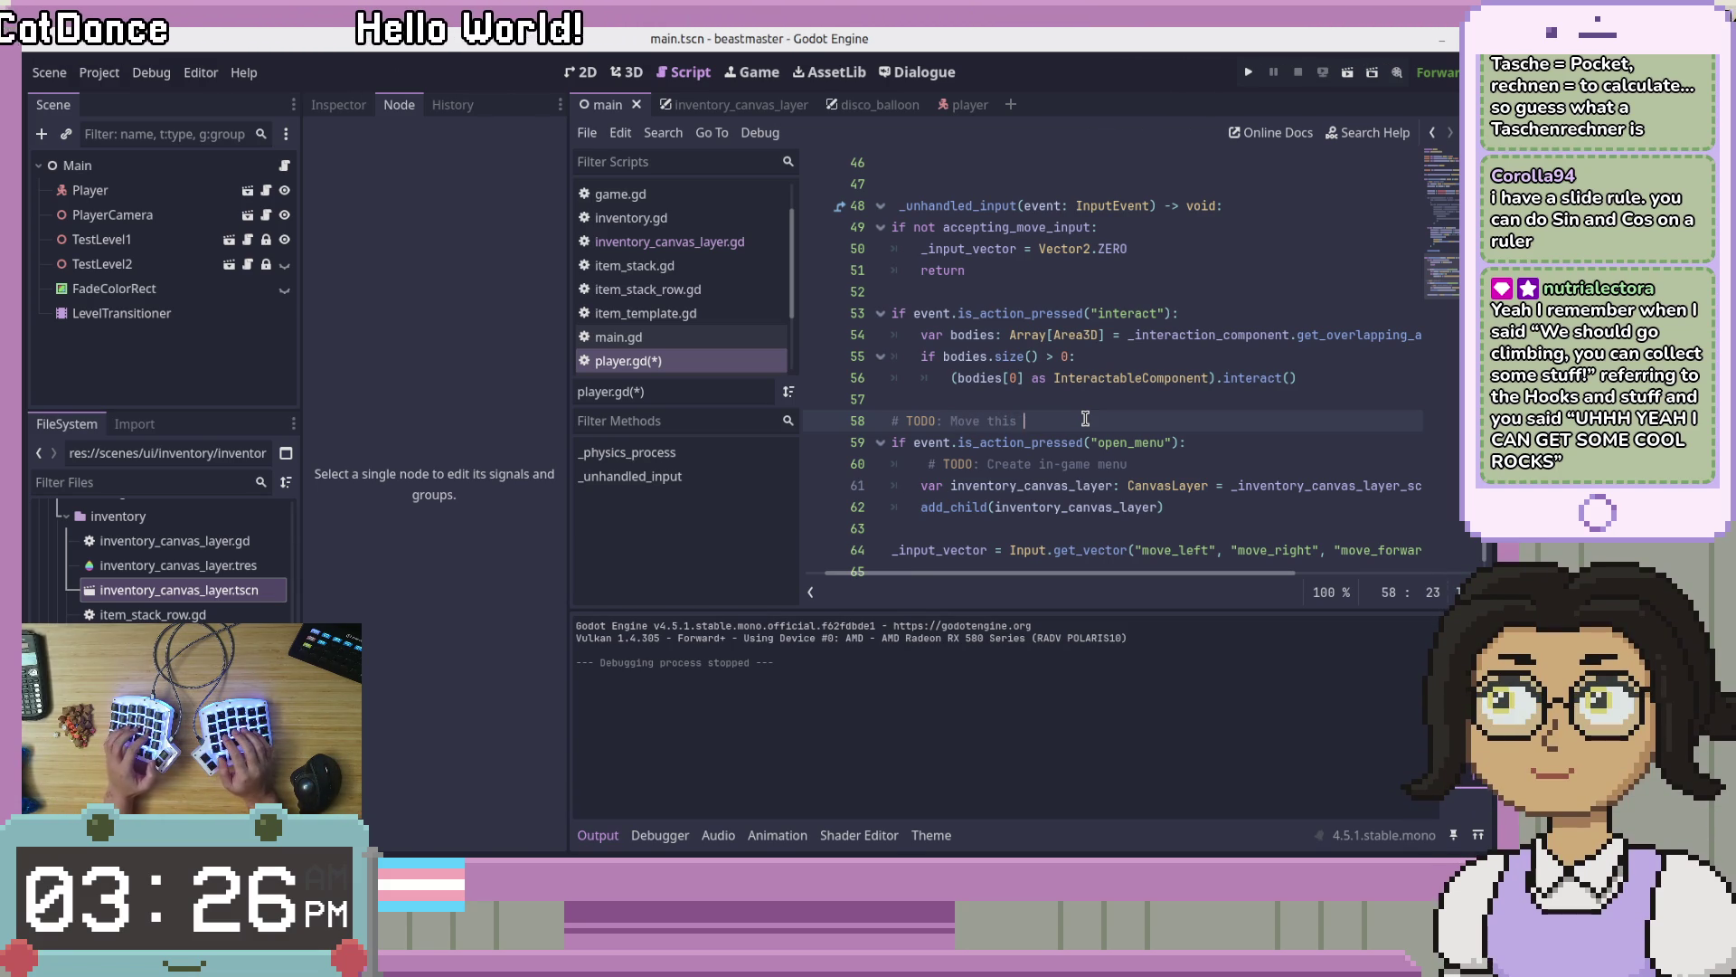
text(t)
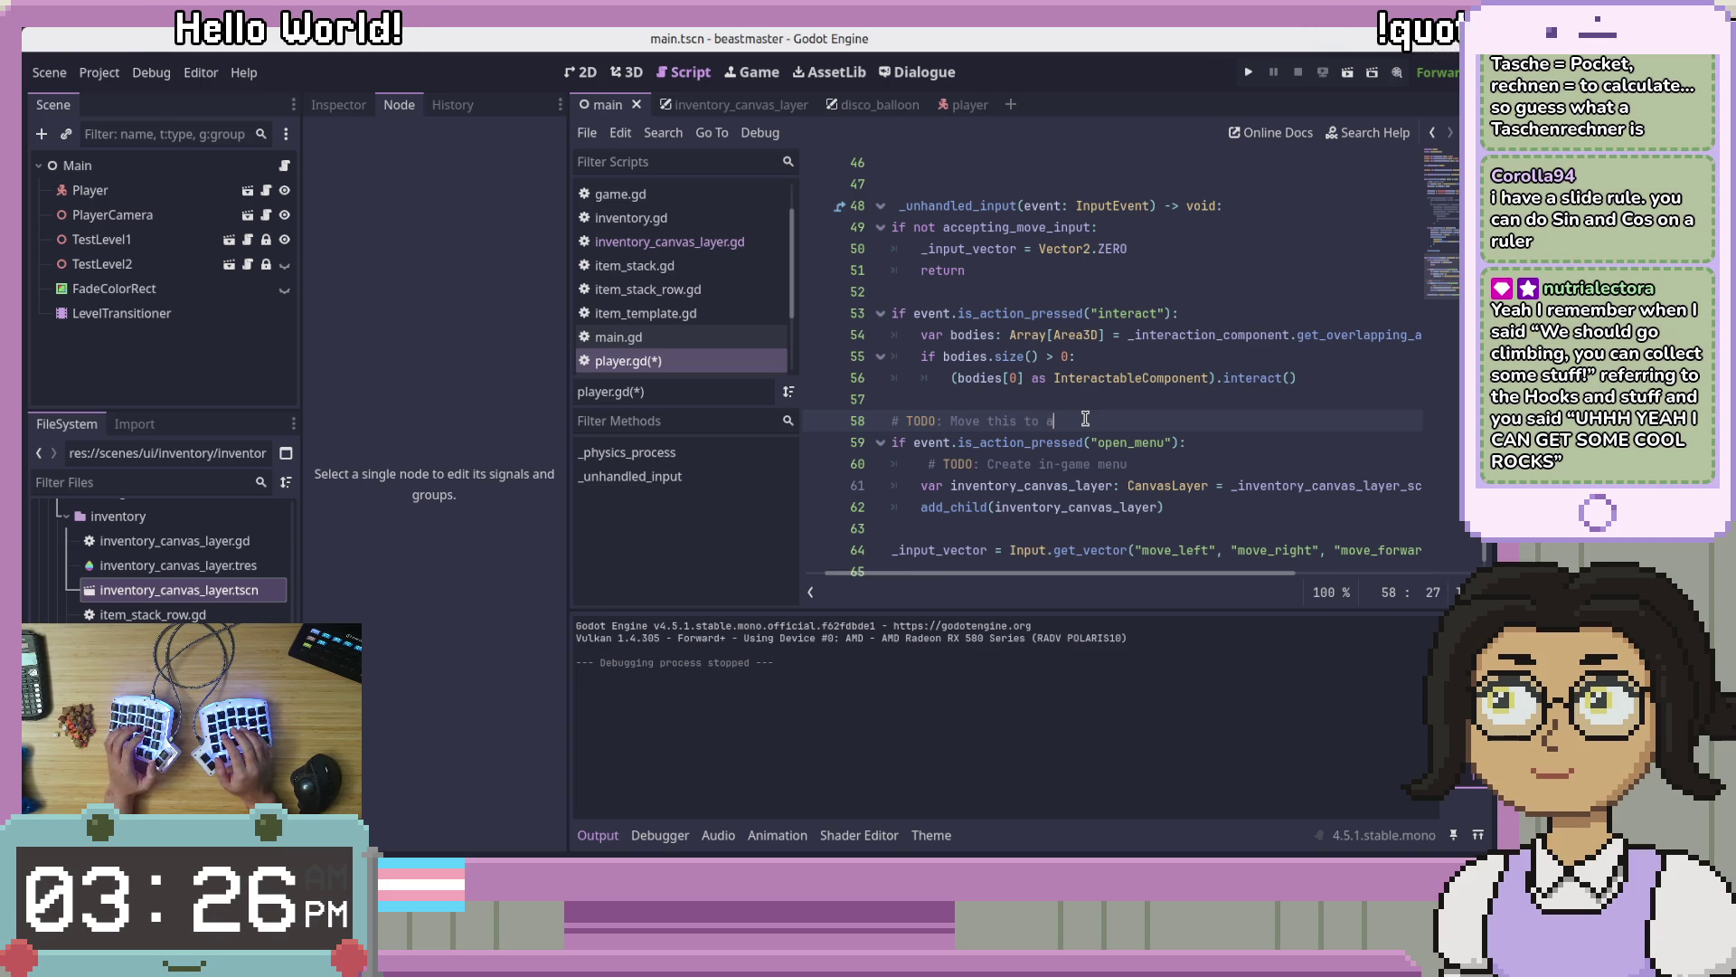
text(o a )
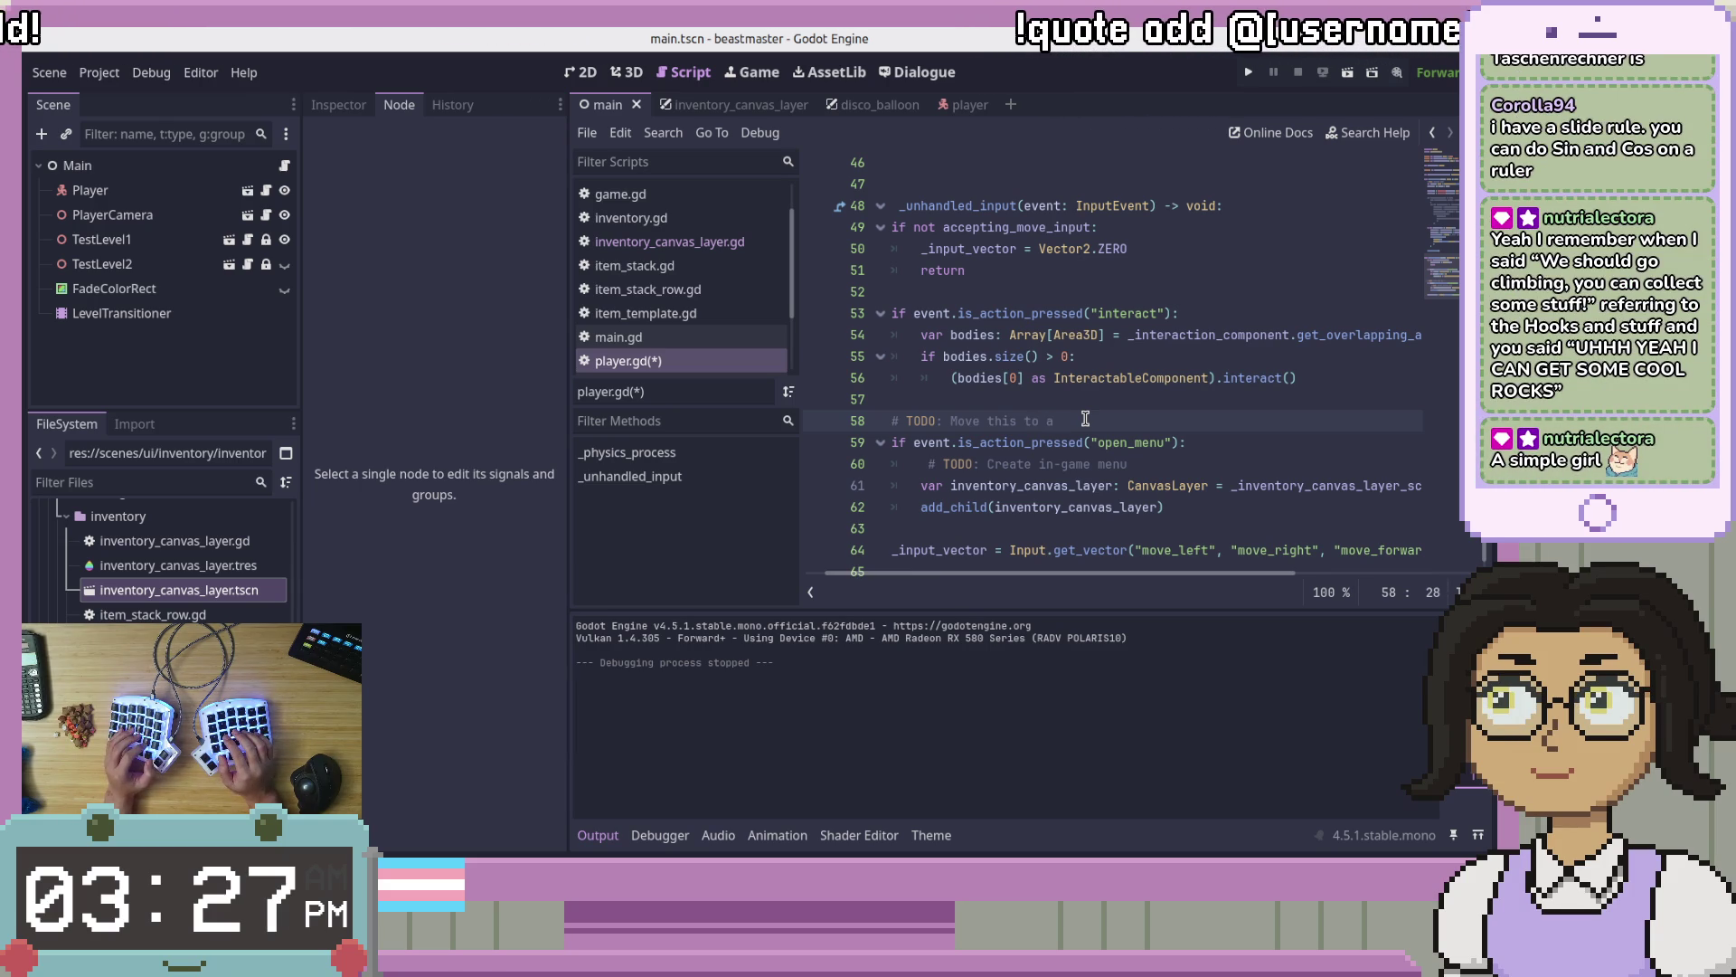
text(parent no)
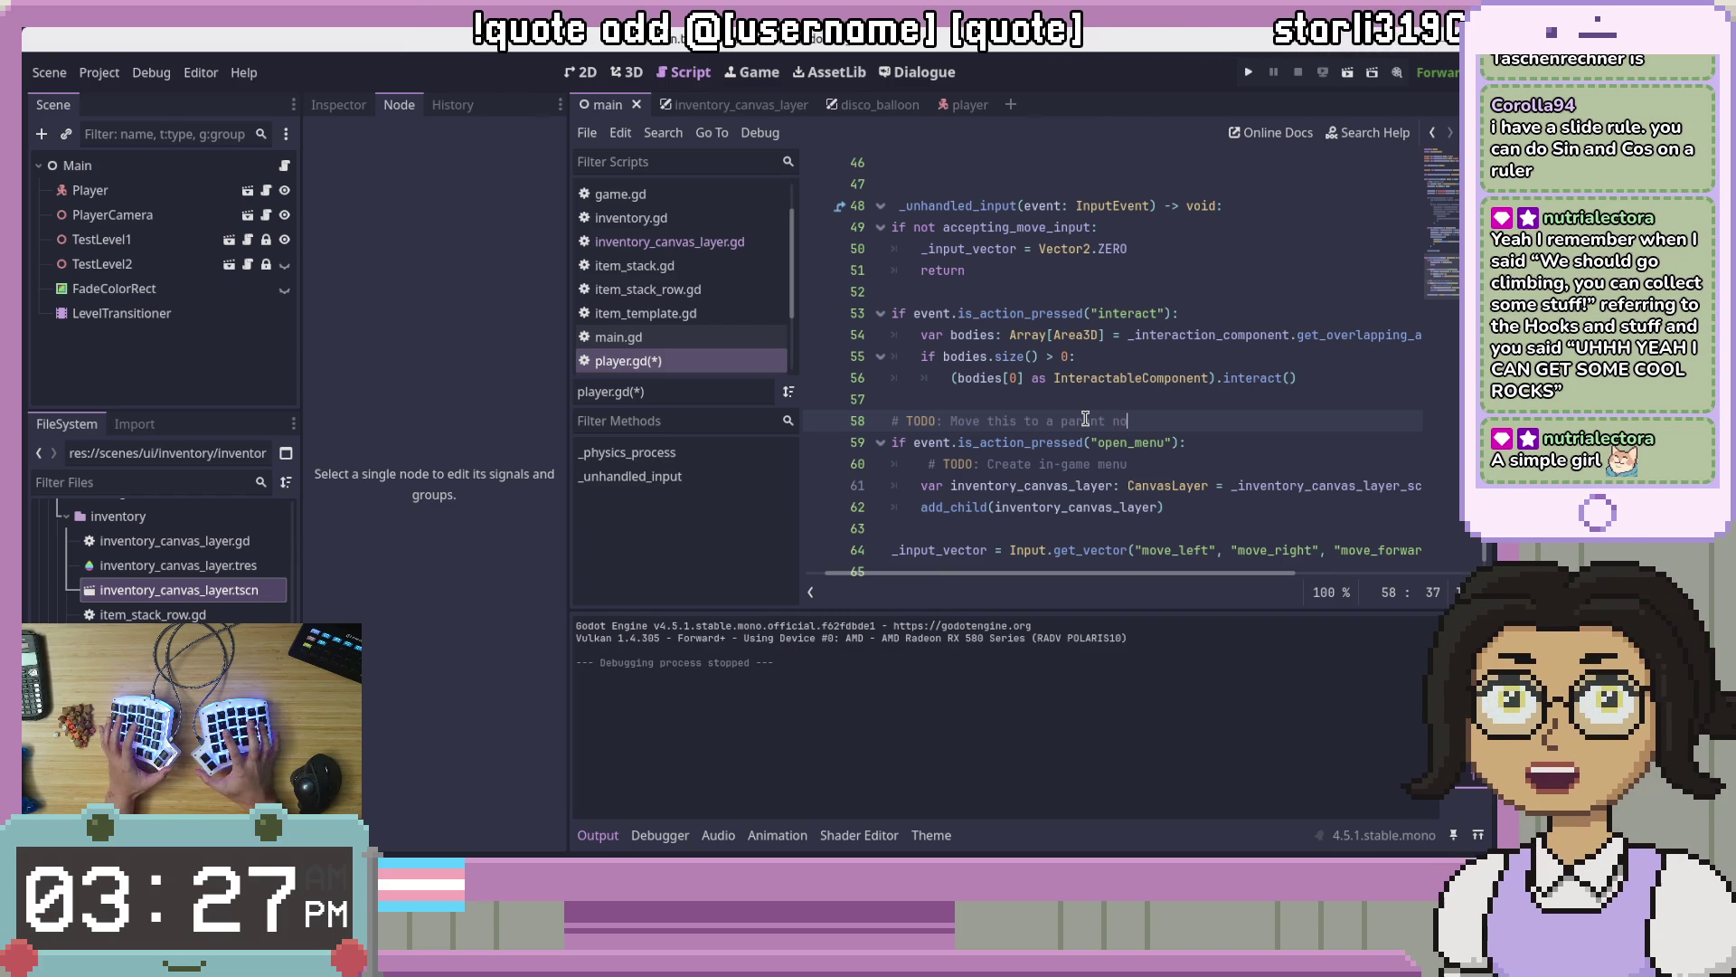
key(BackSpace)
key(BackSpace)
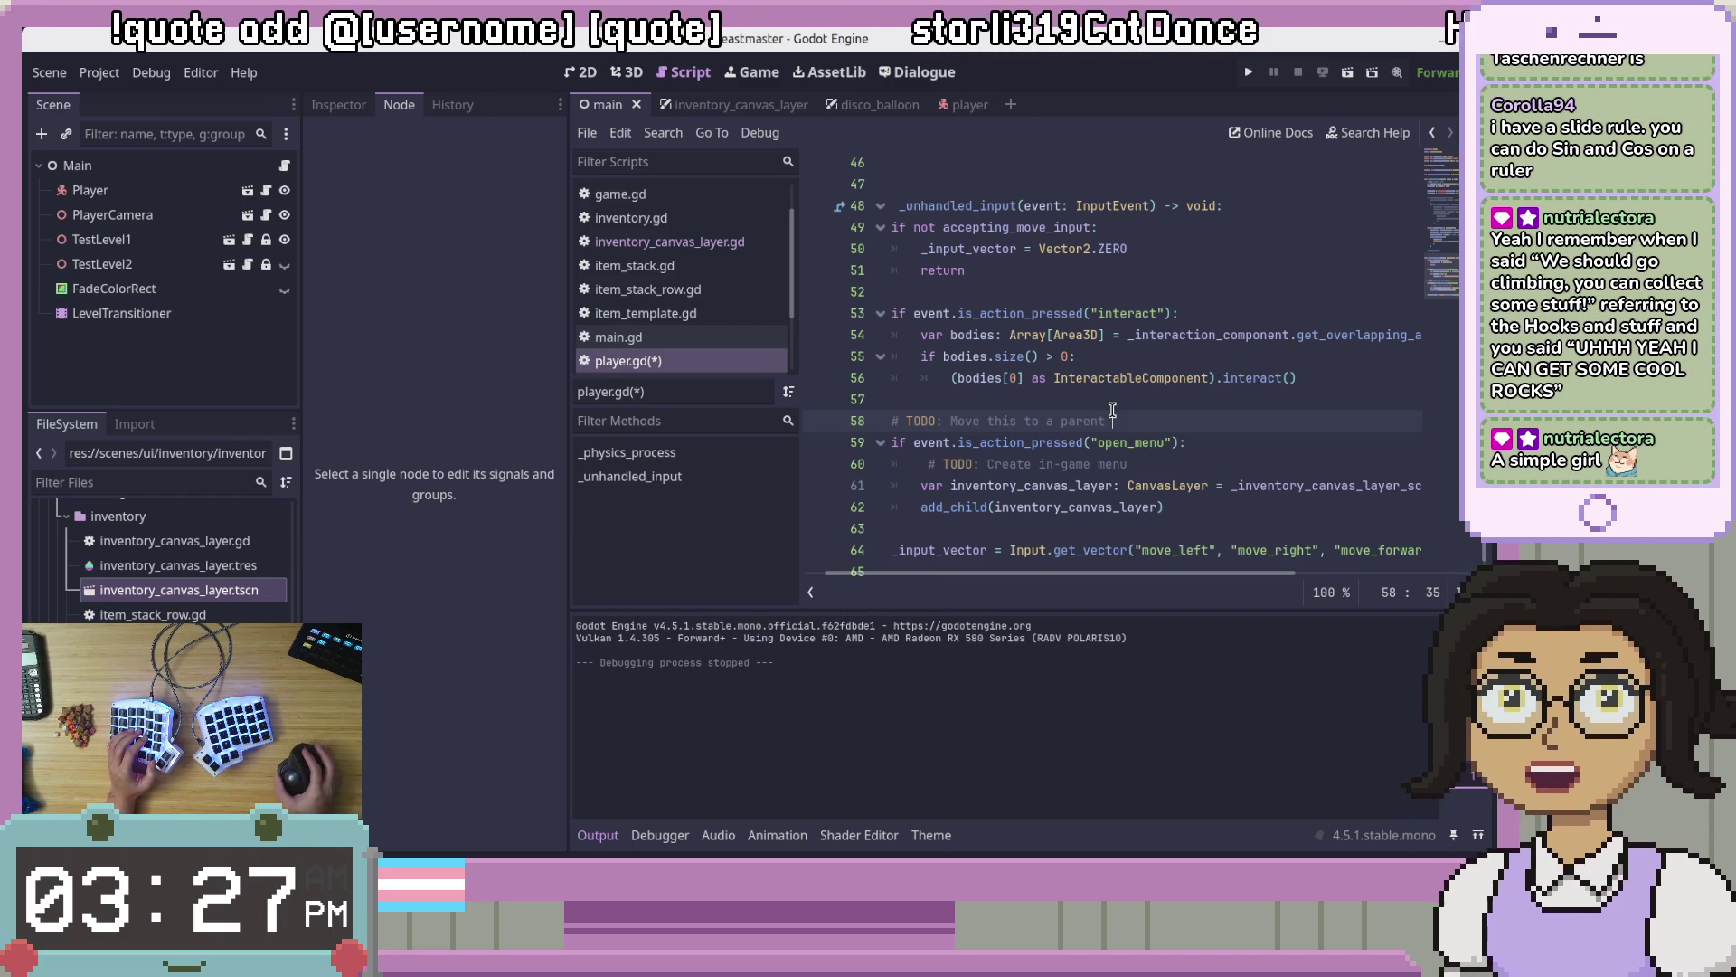
click(1249, 438)
click(1266, 425)
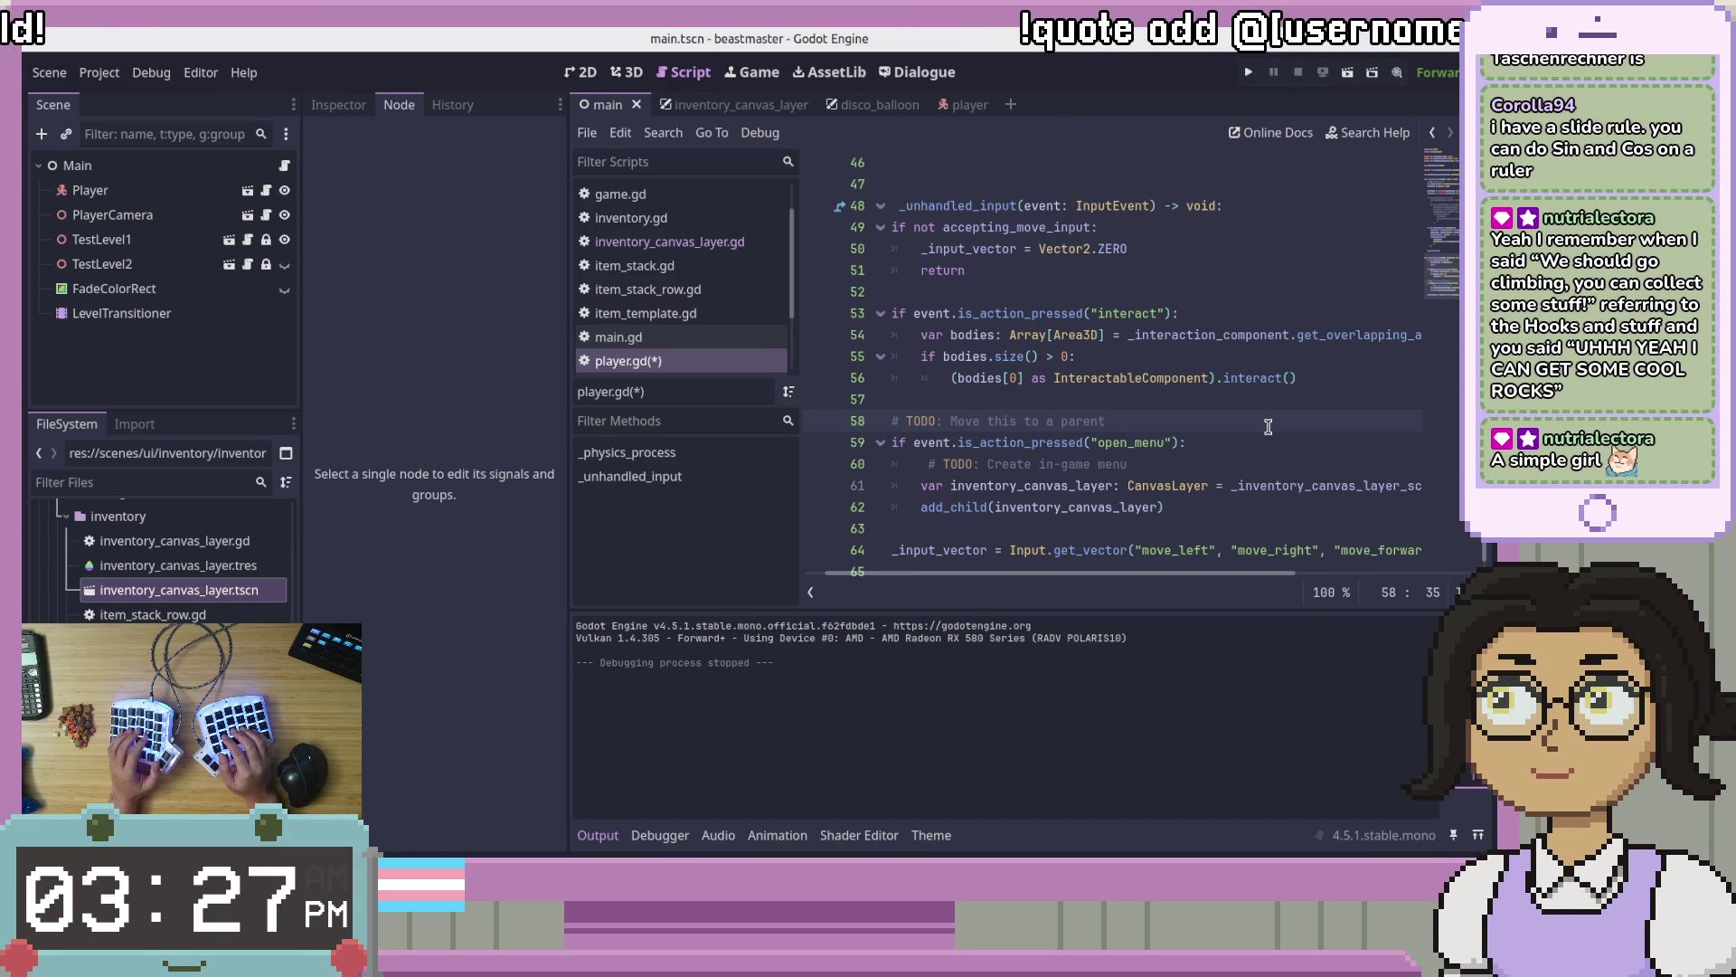
text(node ()
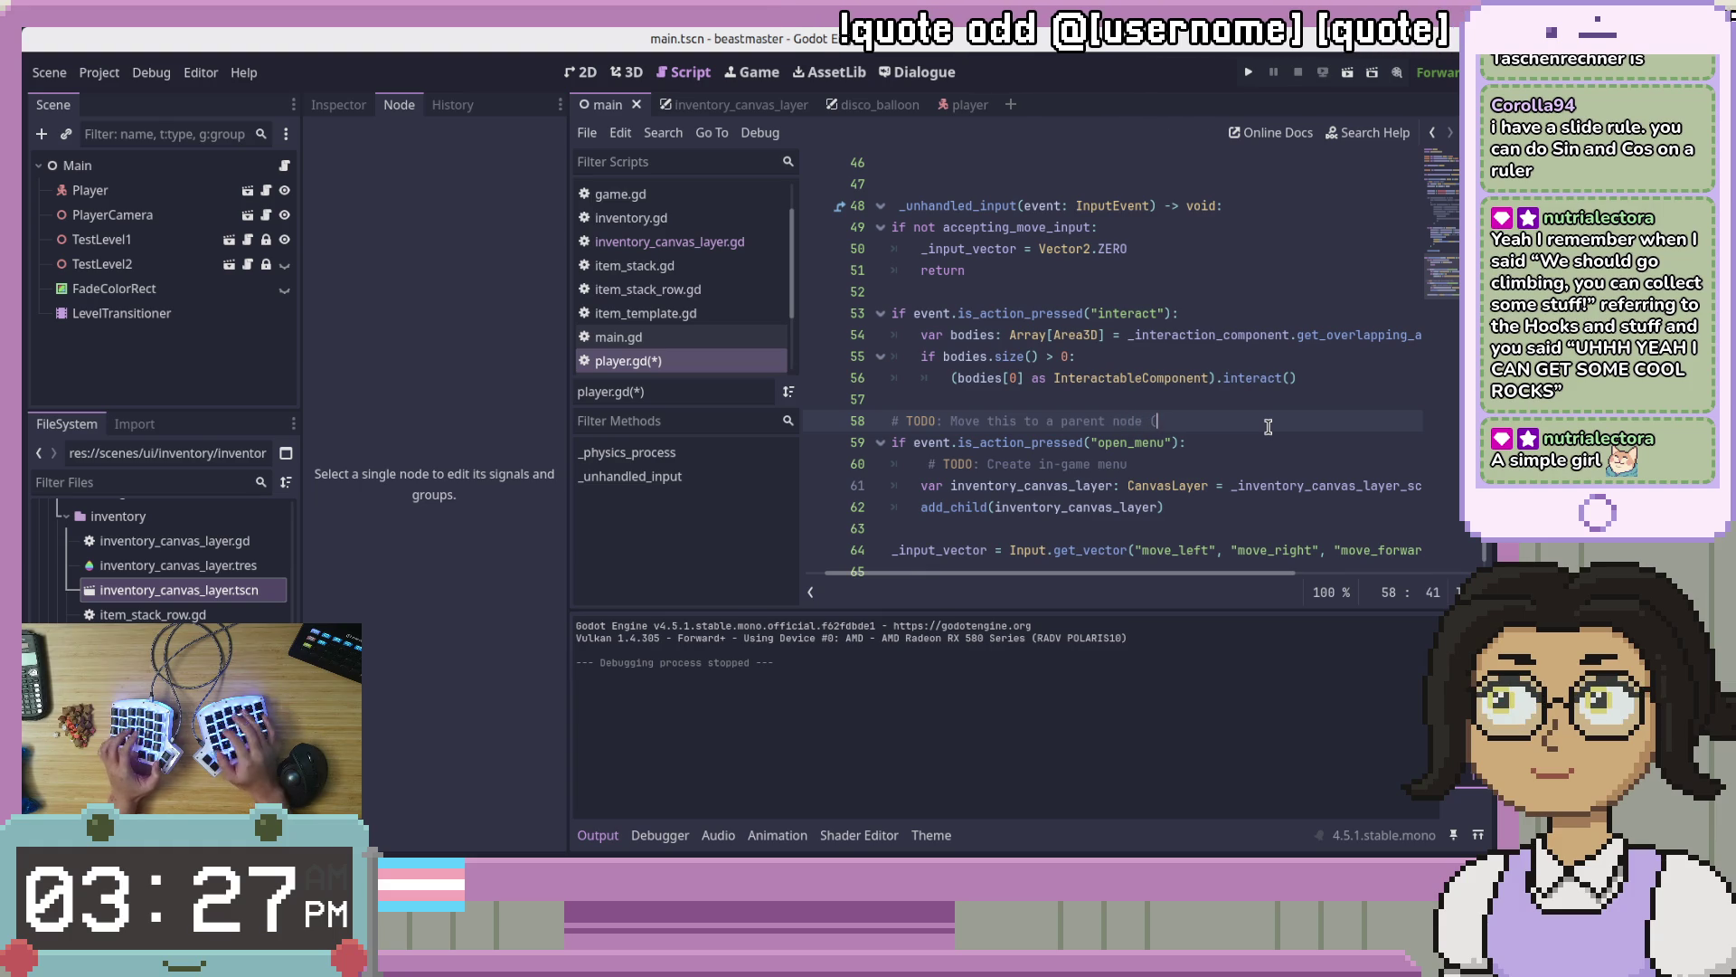
text("Main)
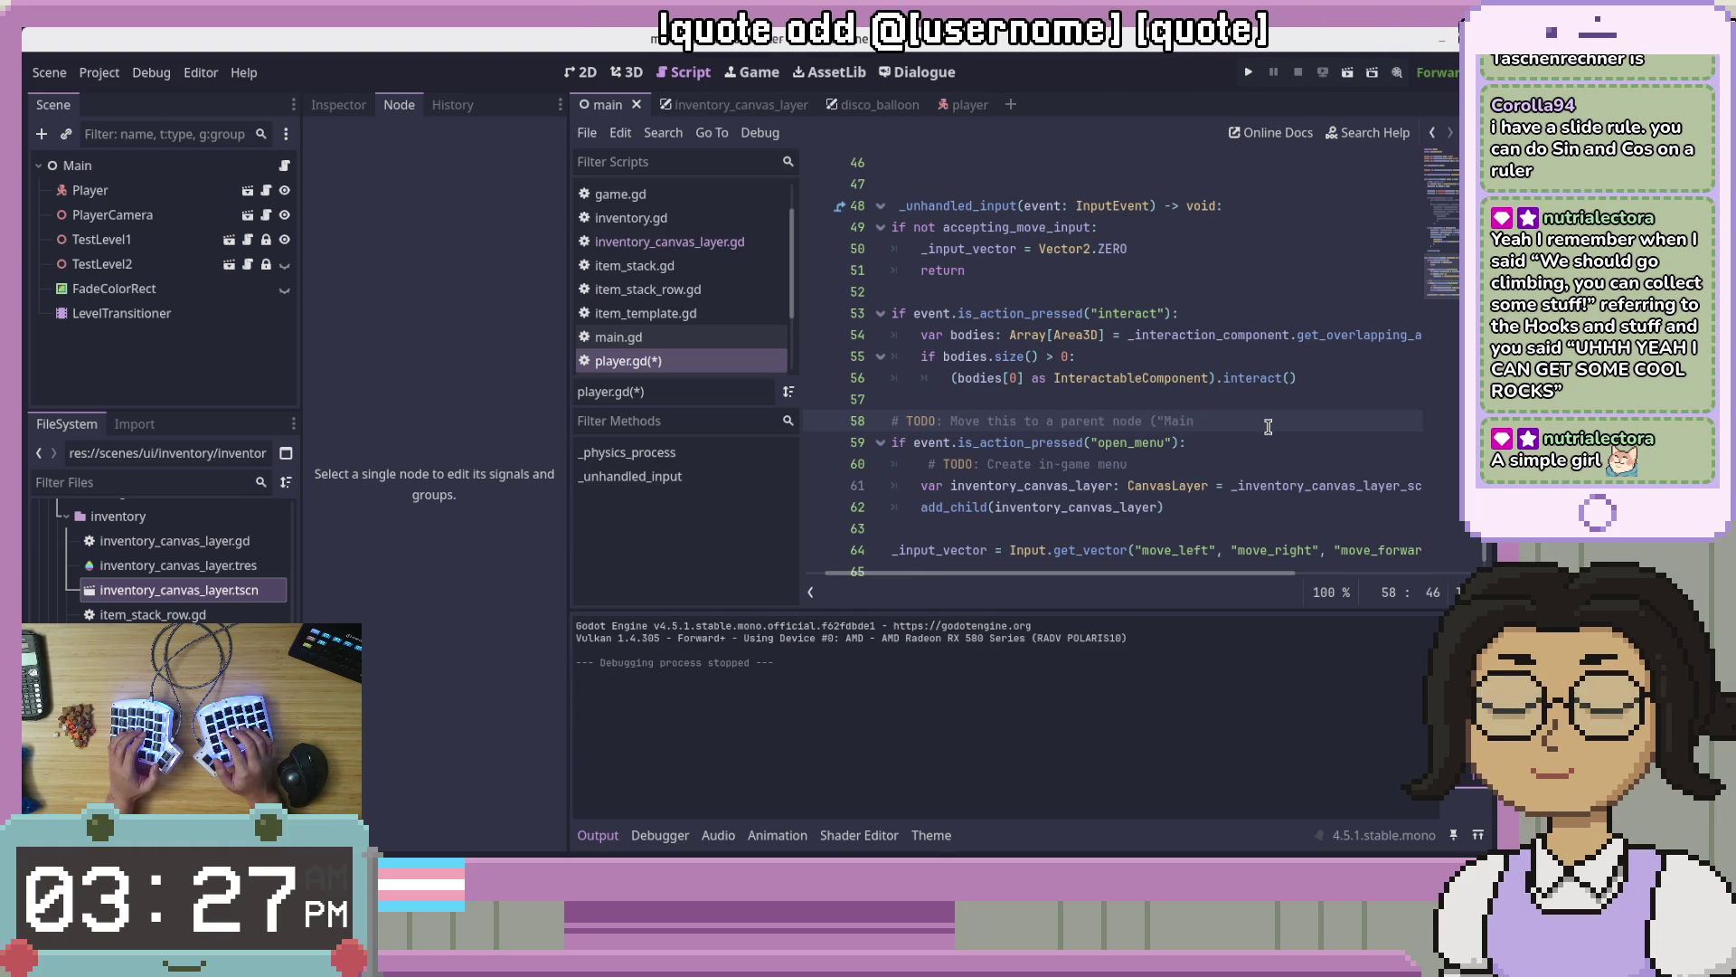
text(" may)
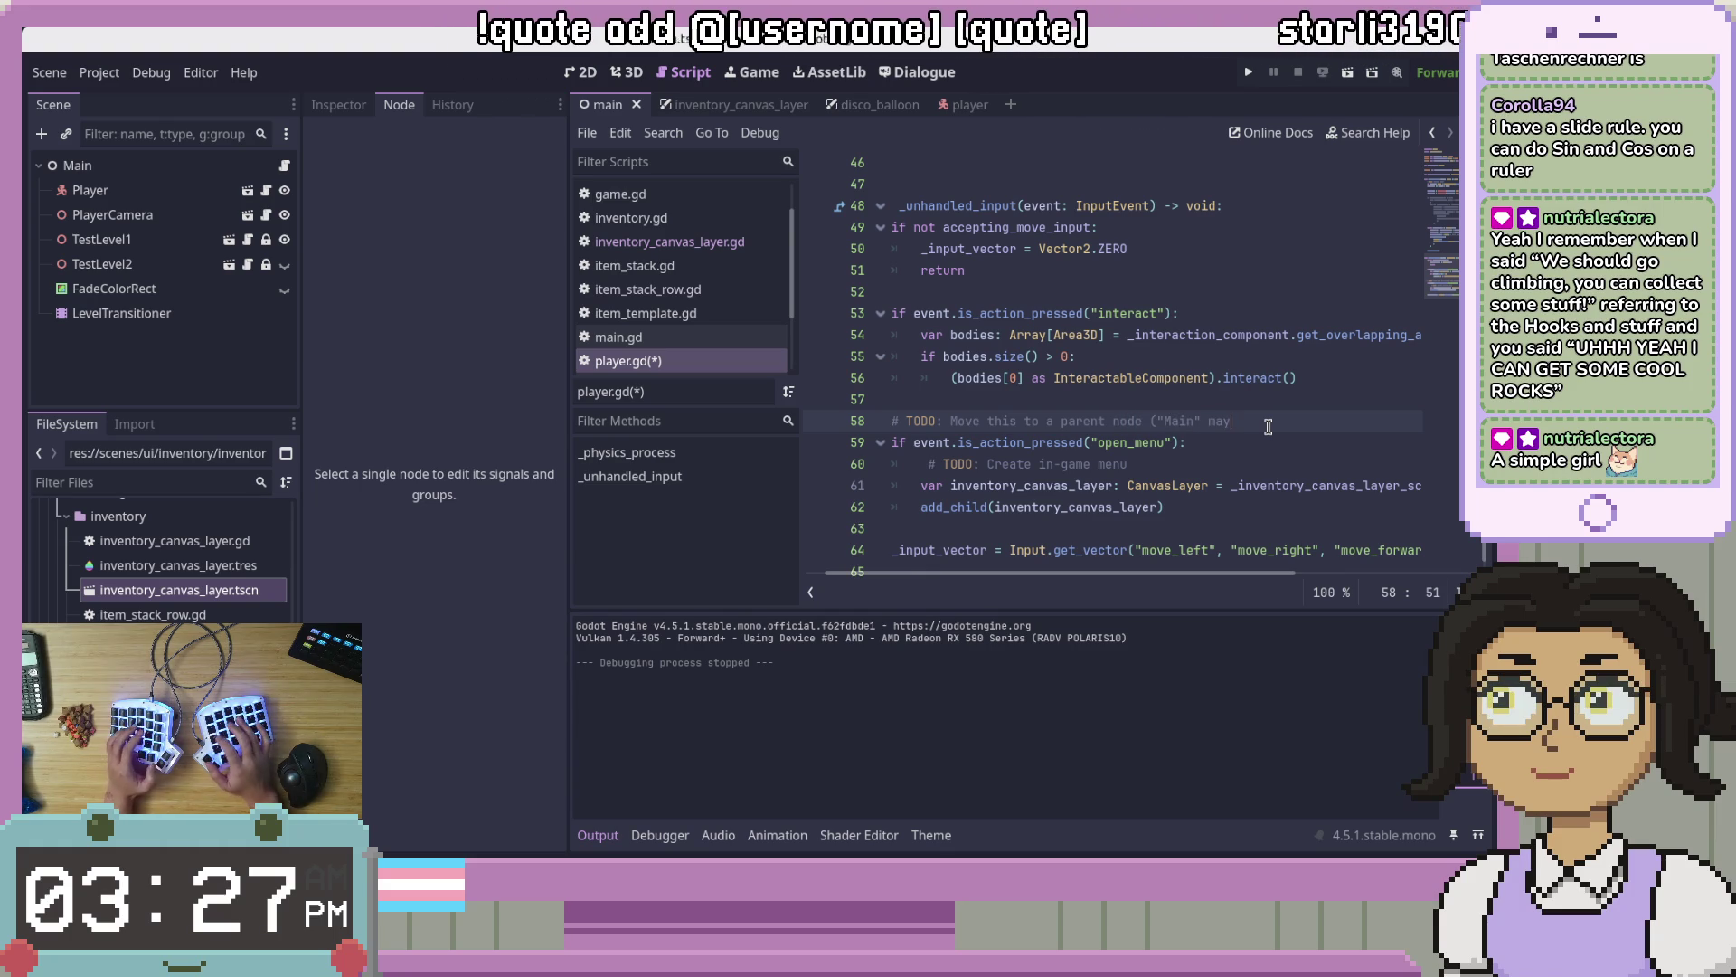
text(be?))
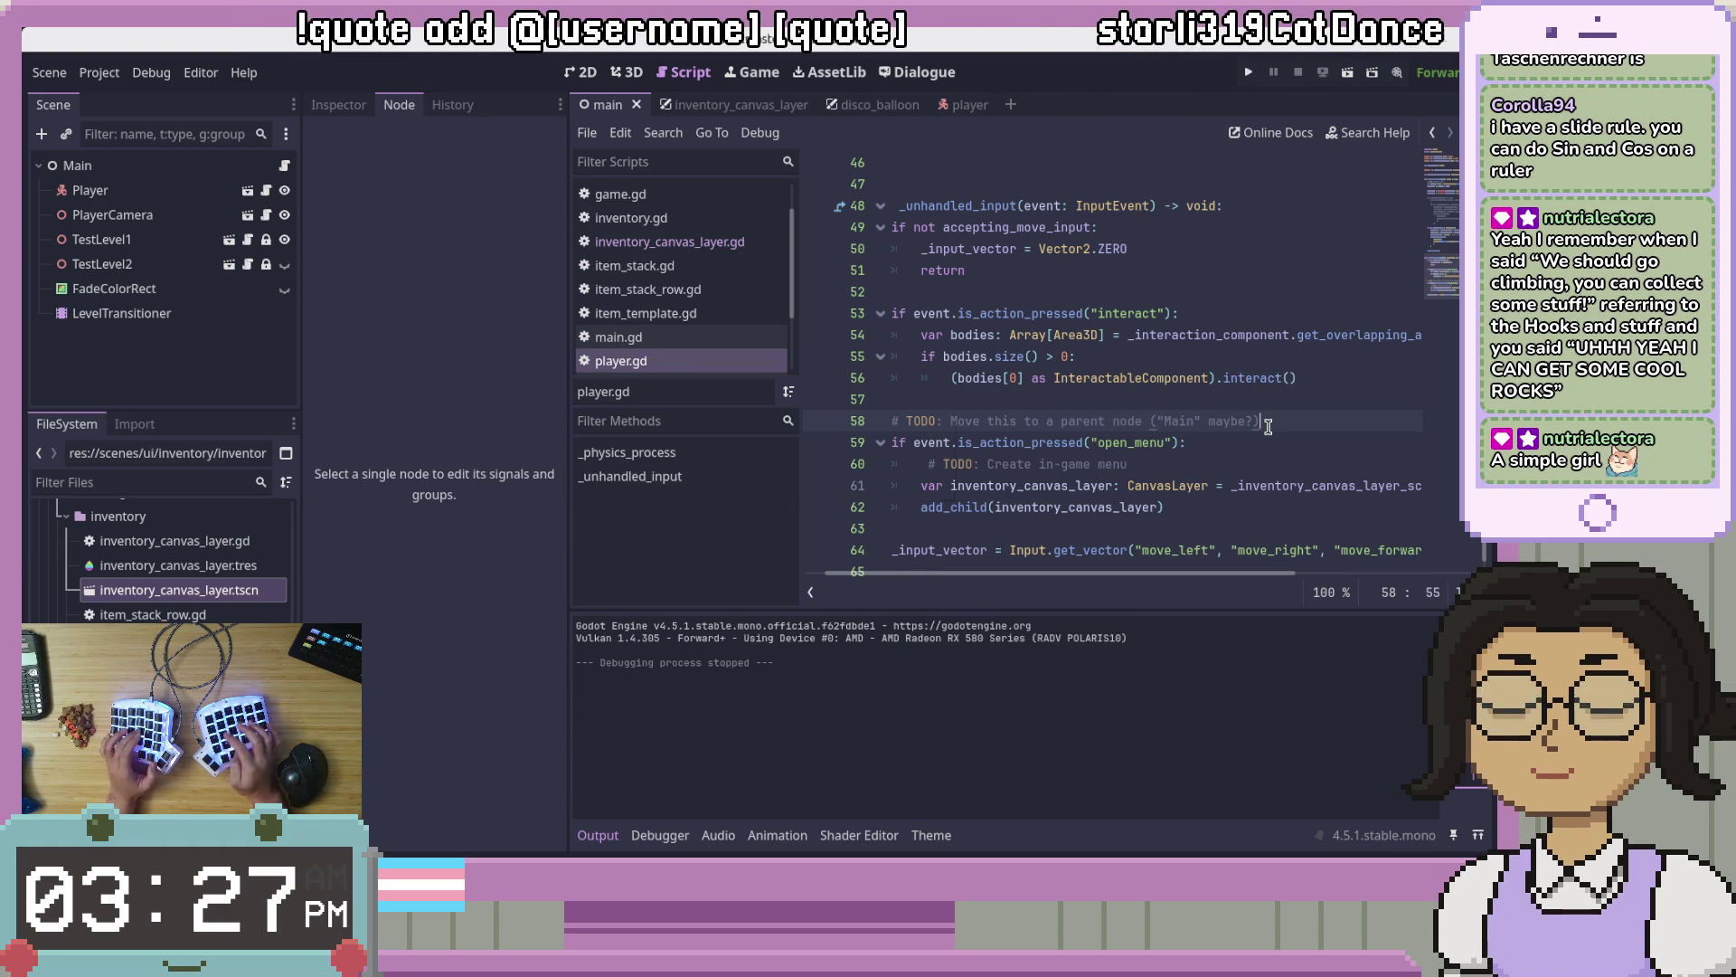
key(ctrl+s)
click(1268, 484)
click(1289, 528)
scroll(1288, 525, down, 1)
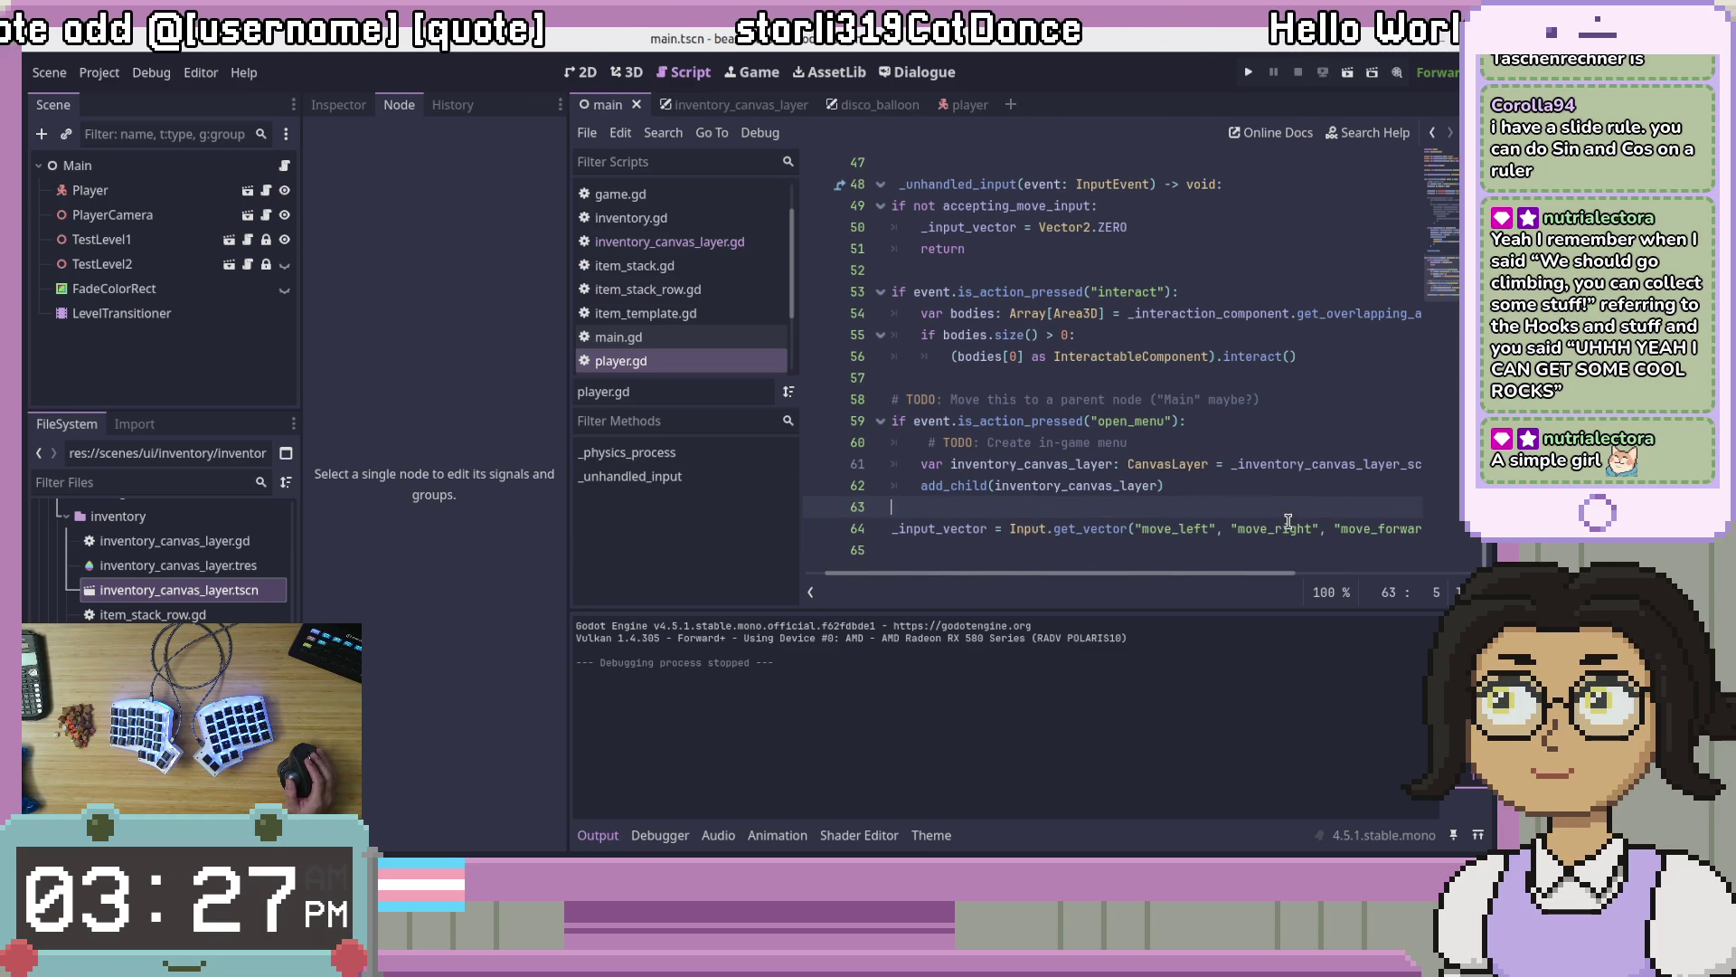
click(1258, 467)
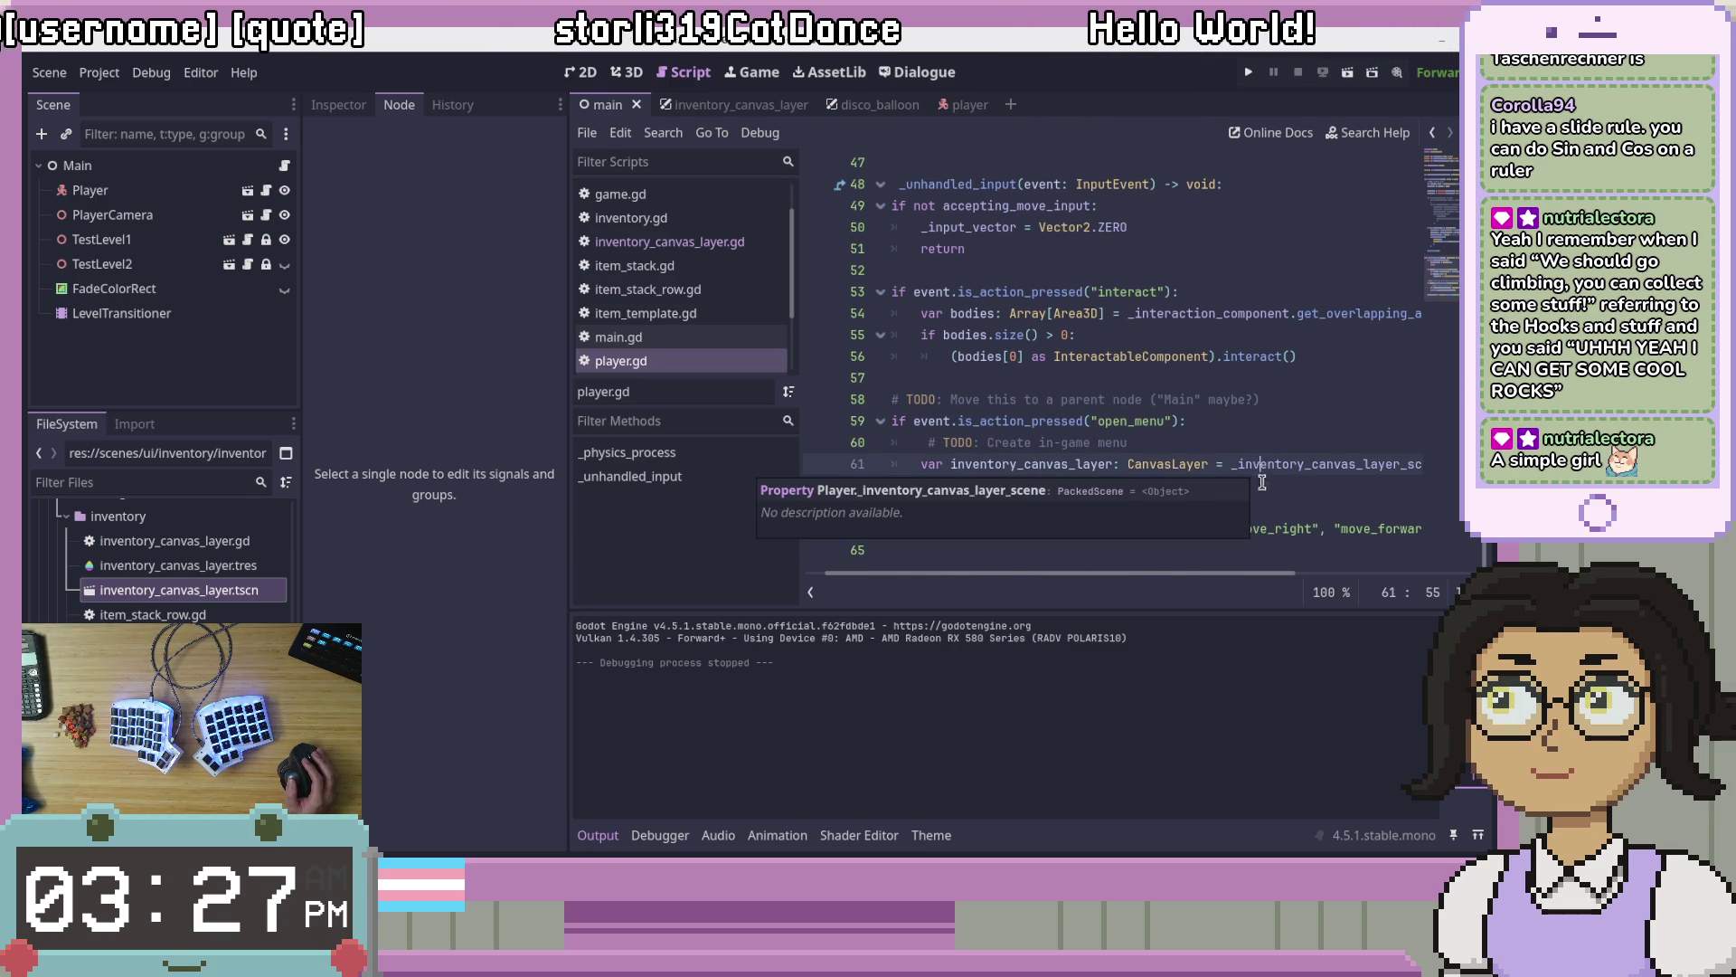
click(1268, 490)
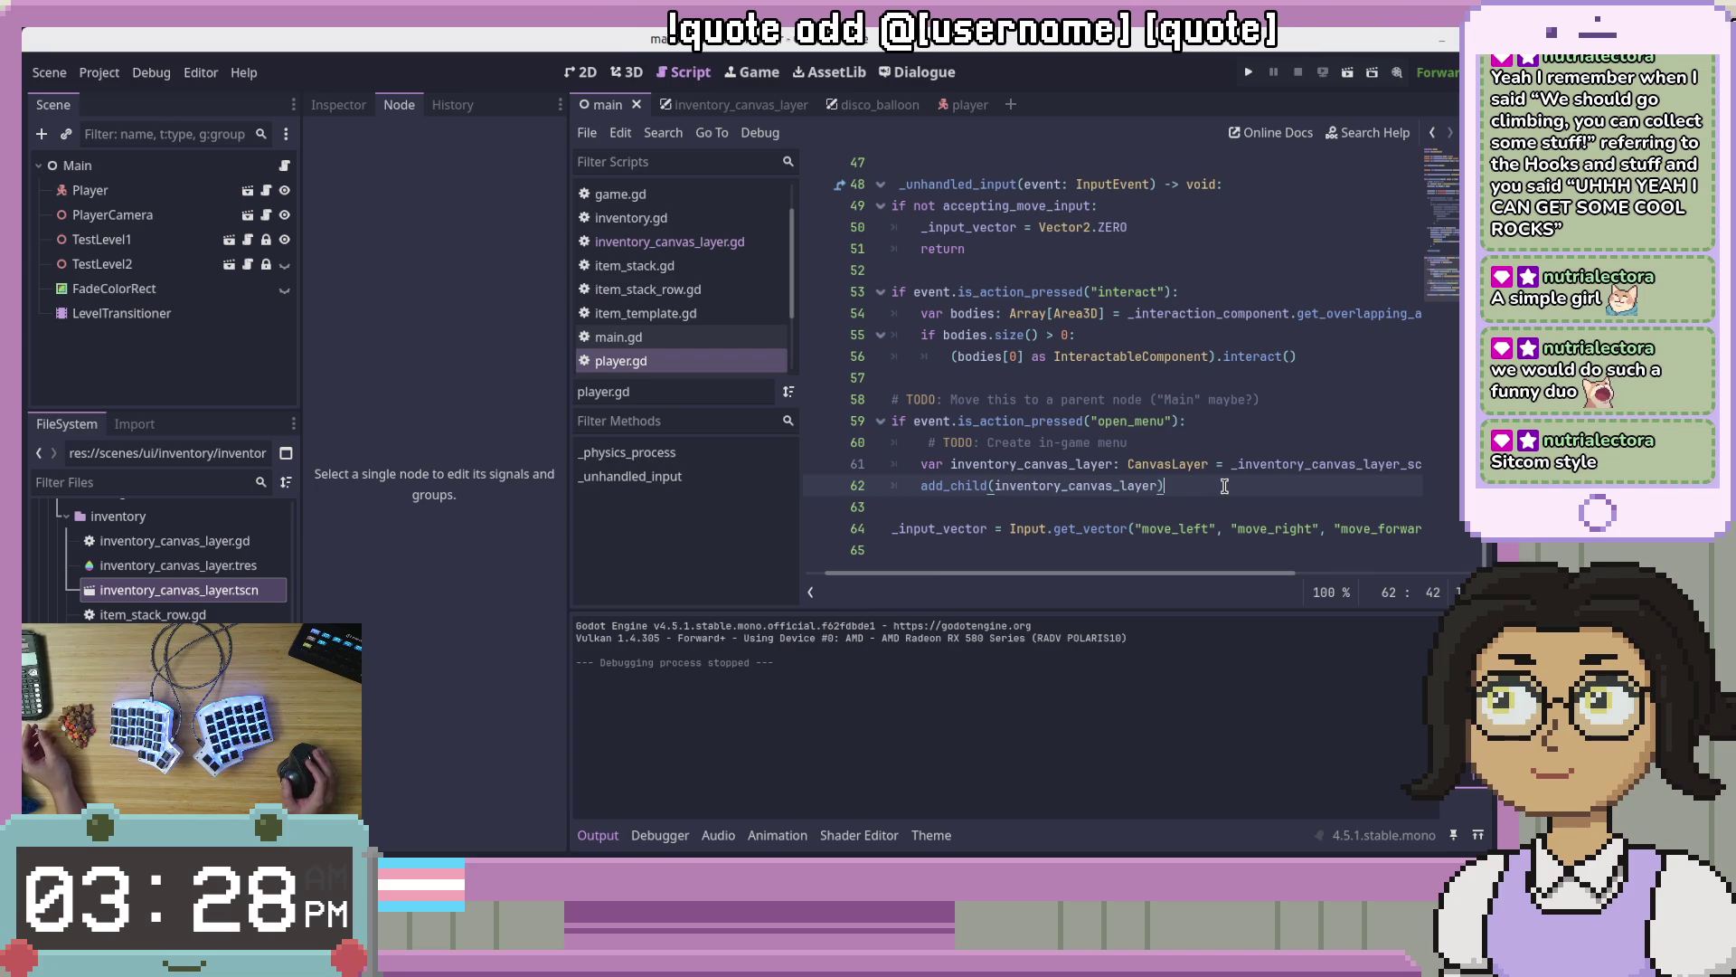
text(add_child(inventory_canvas_layer))
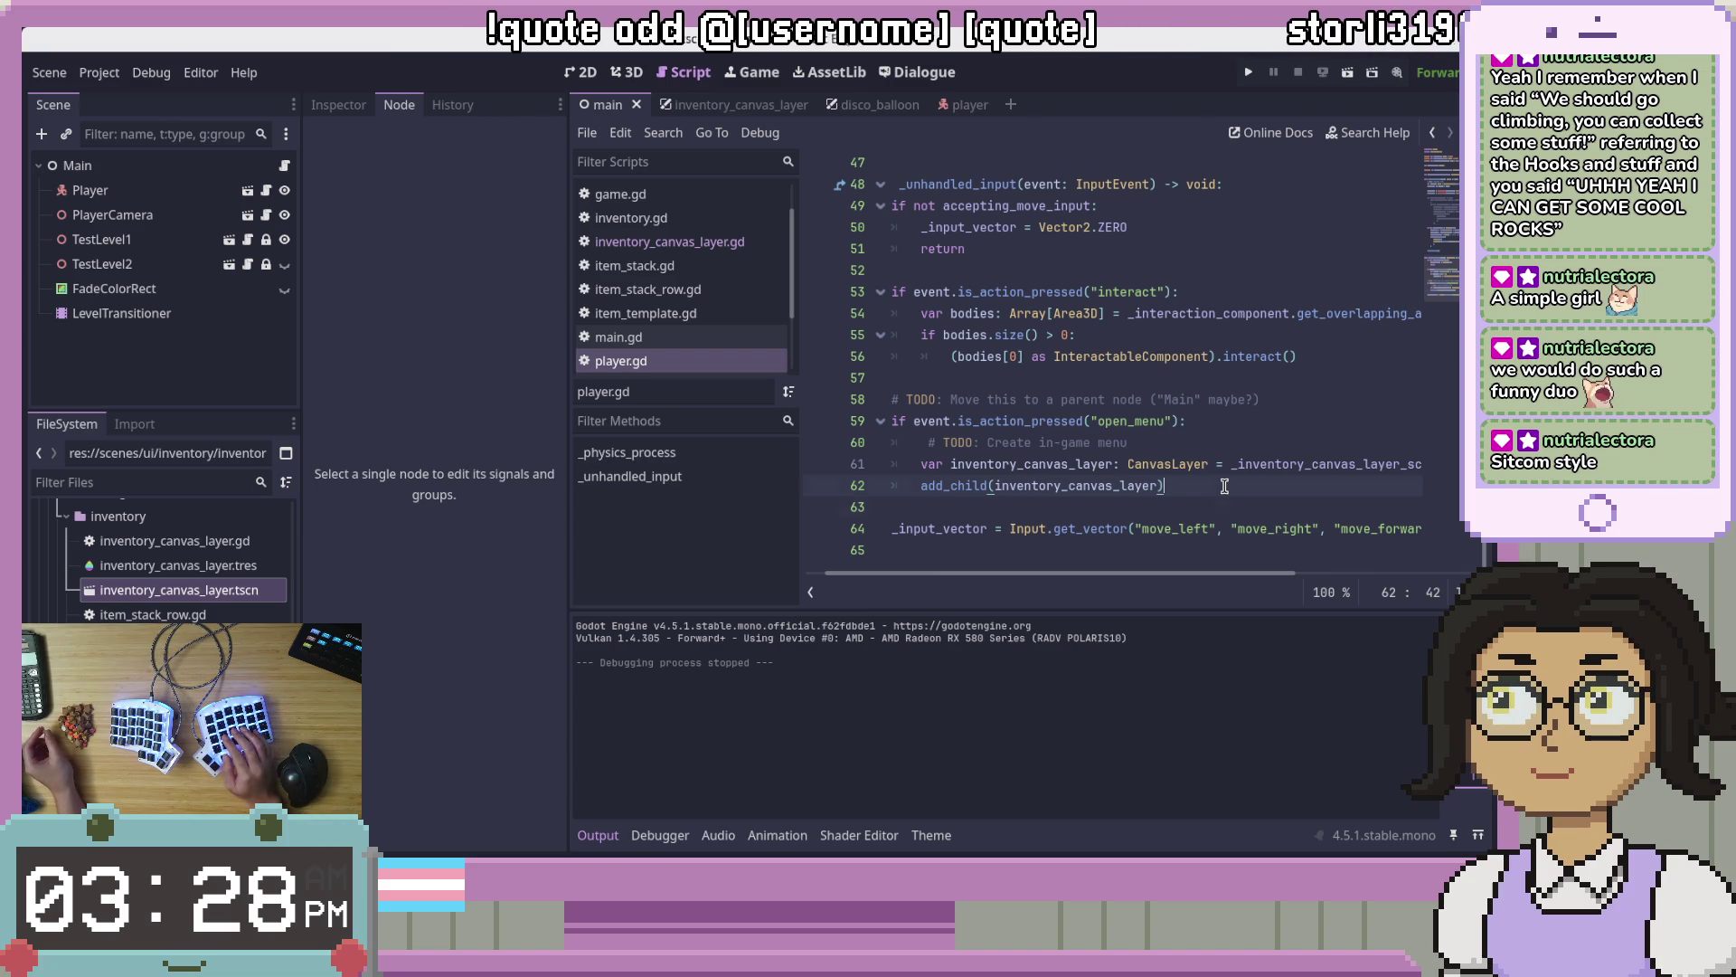
key(Up)
key(ctrl+s)
key(Down)
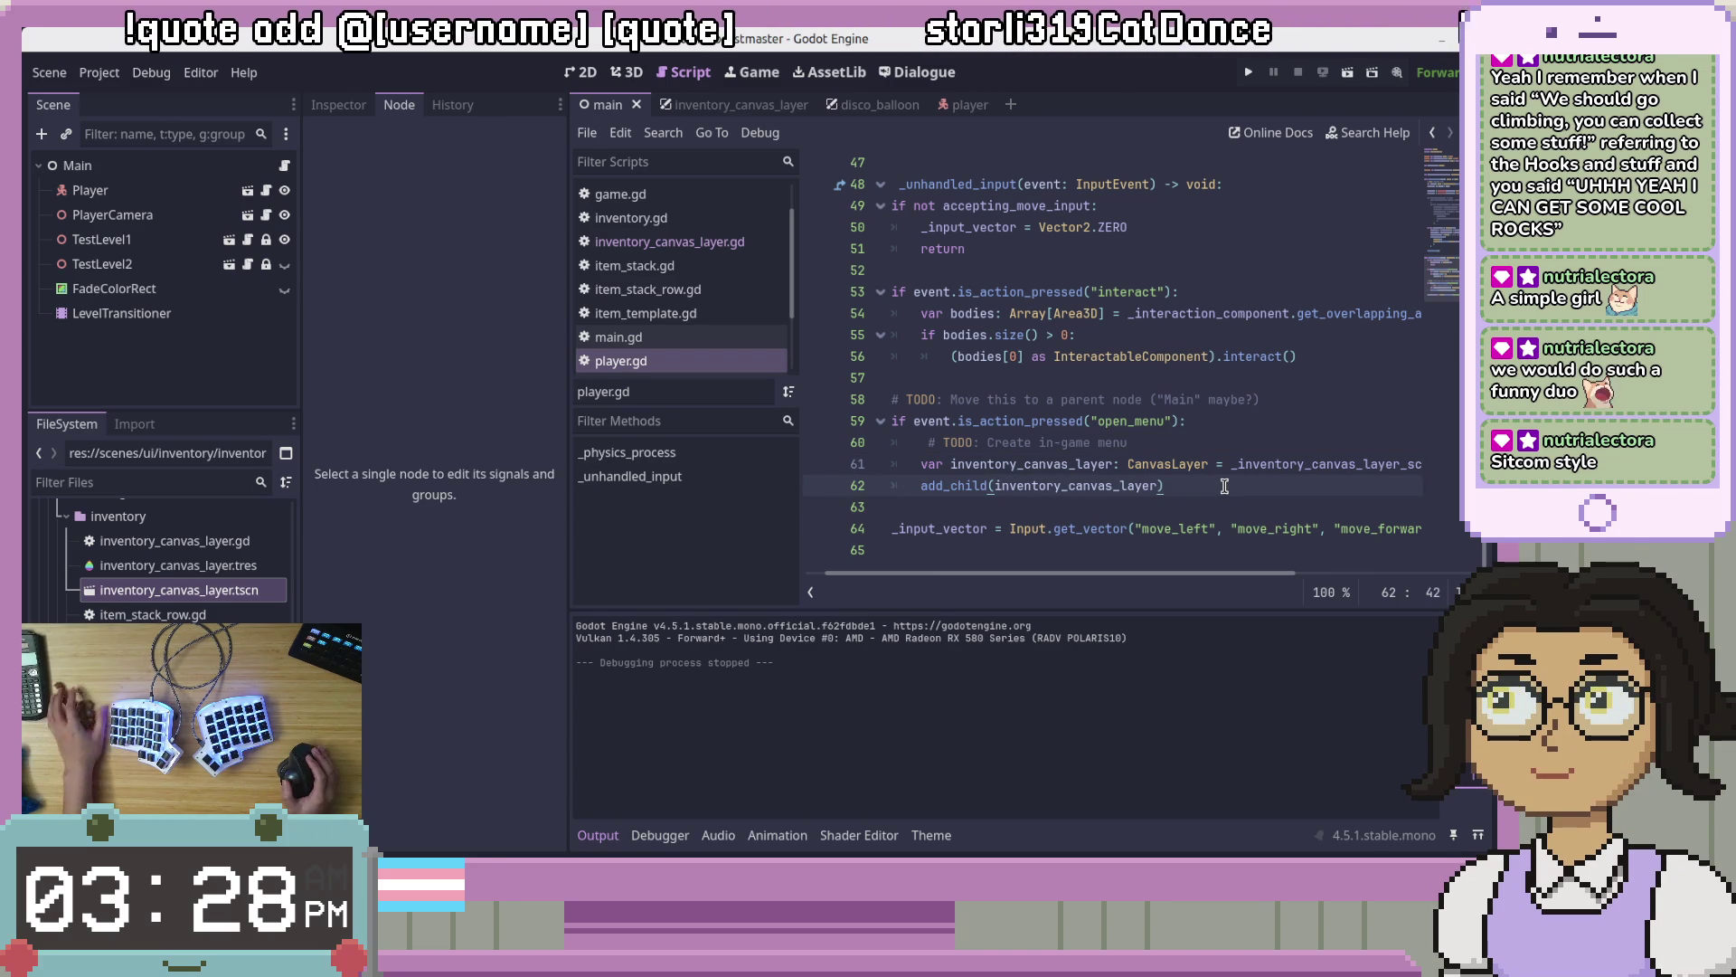
click(1149, 335)
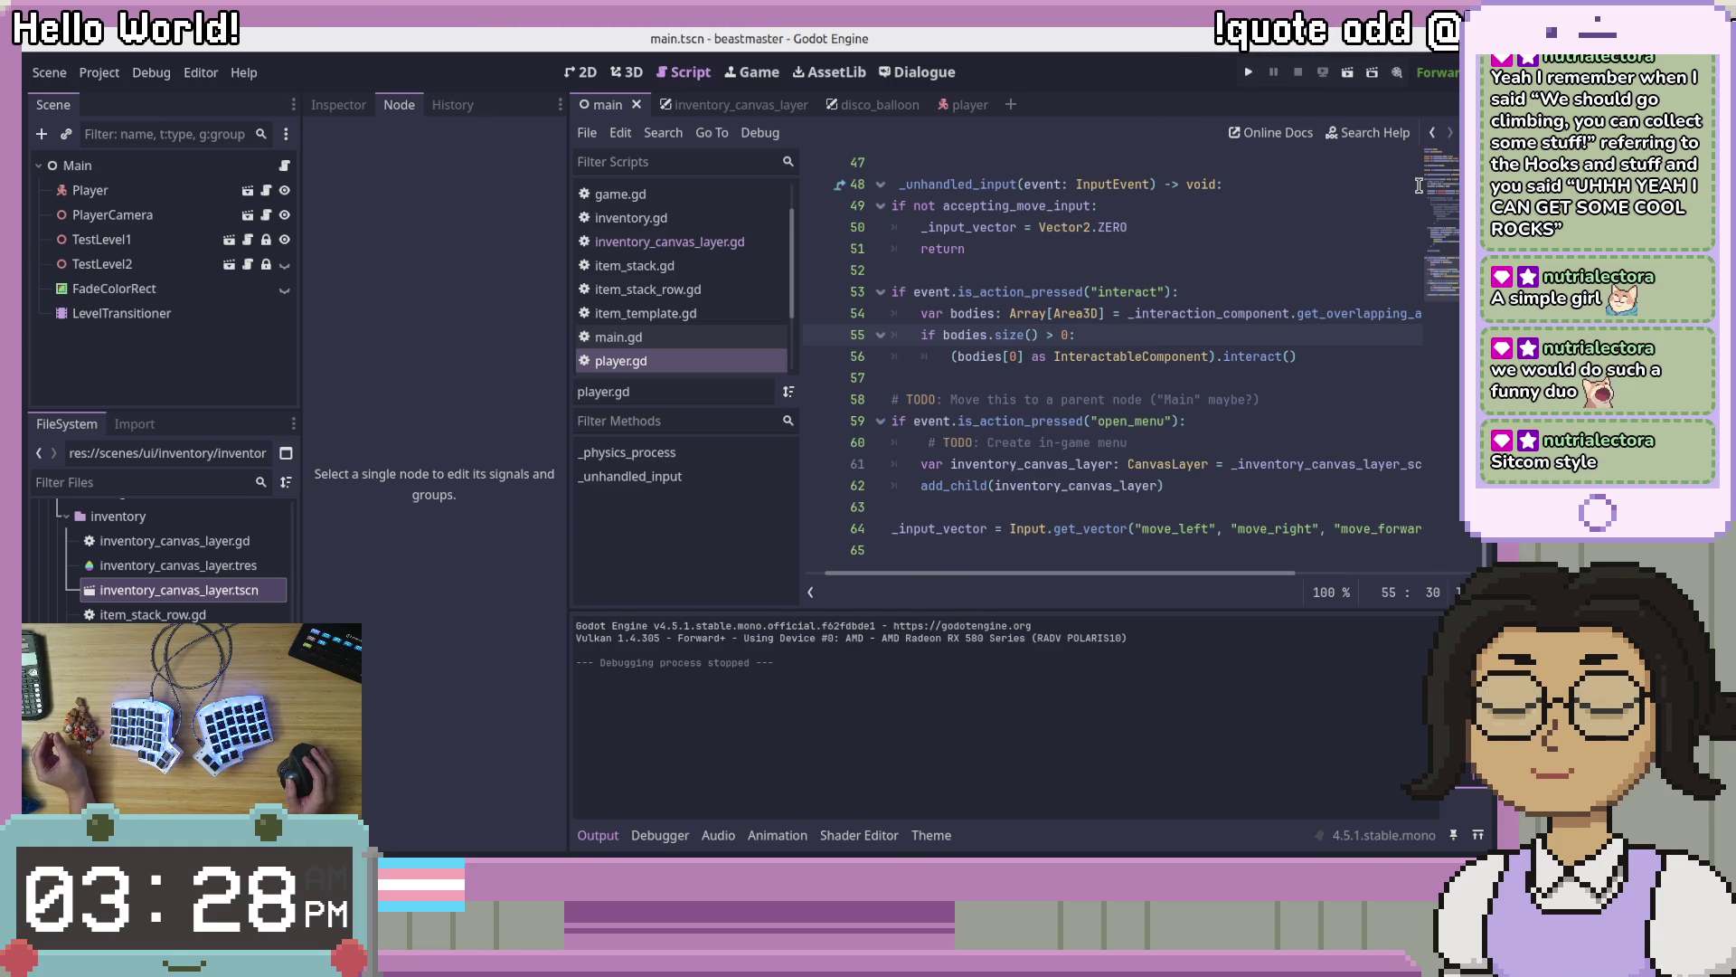
click(1417, 411)
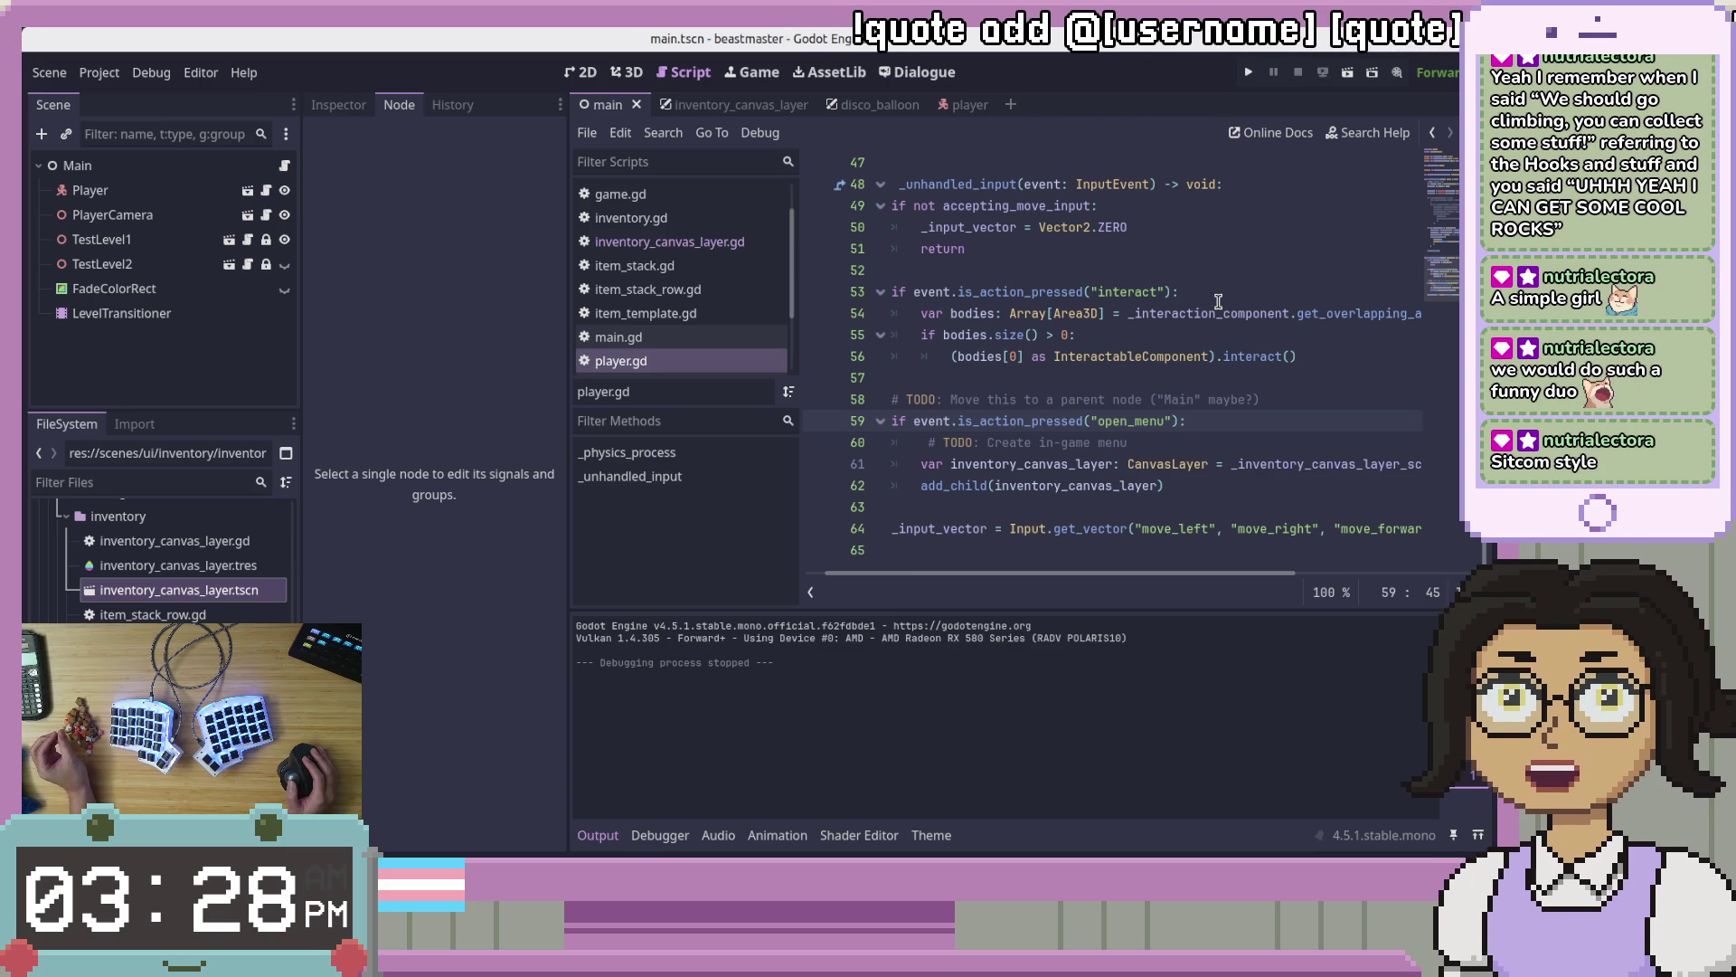
click(1346, 510)
click(1379, 484)
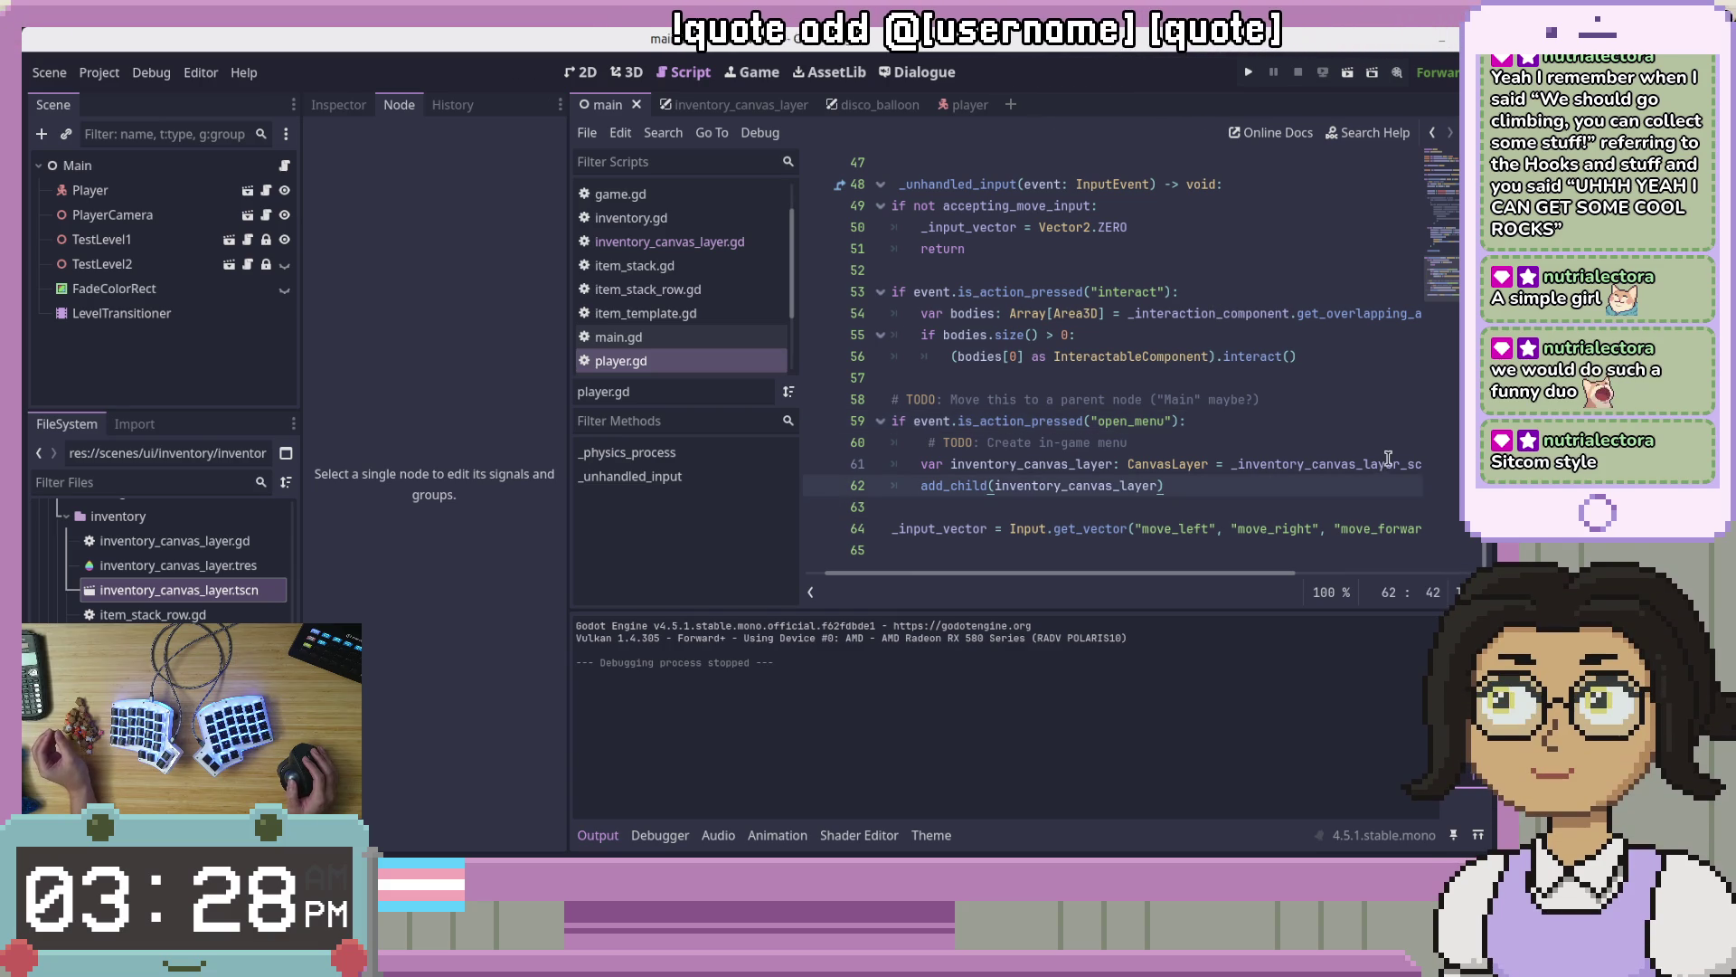
click(1394, 440)
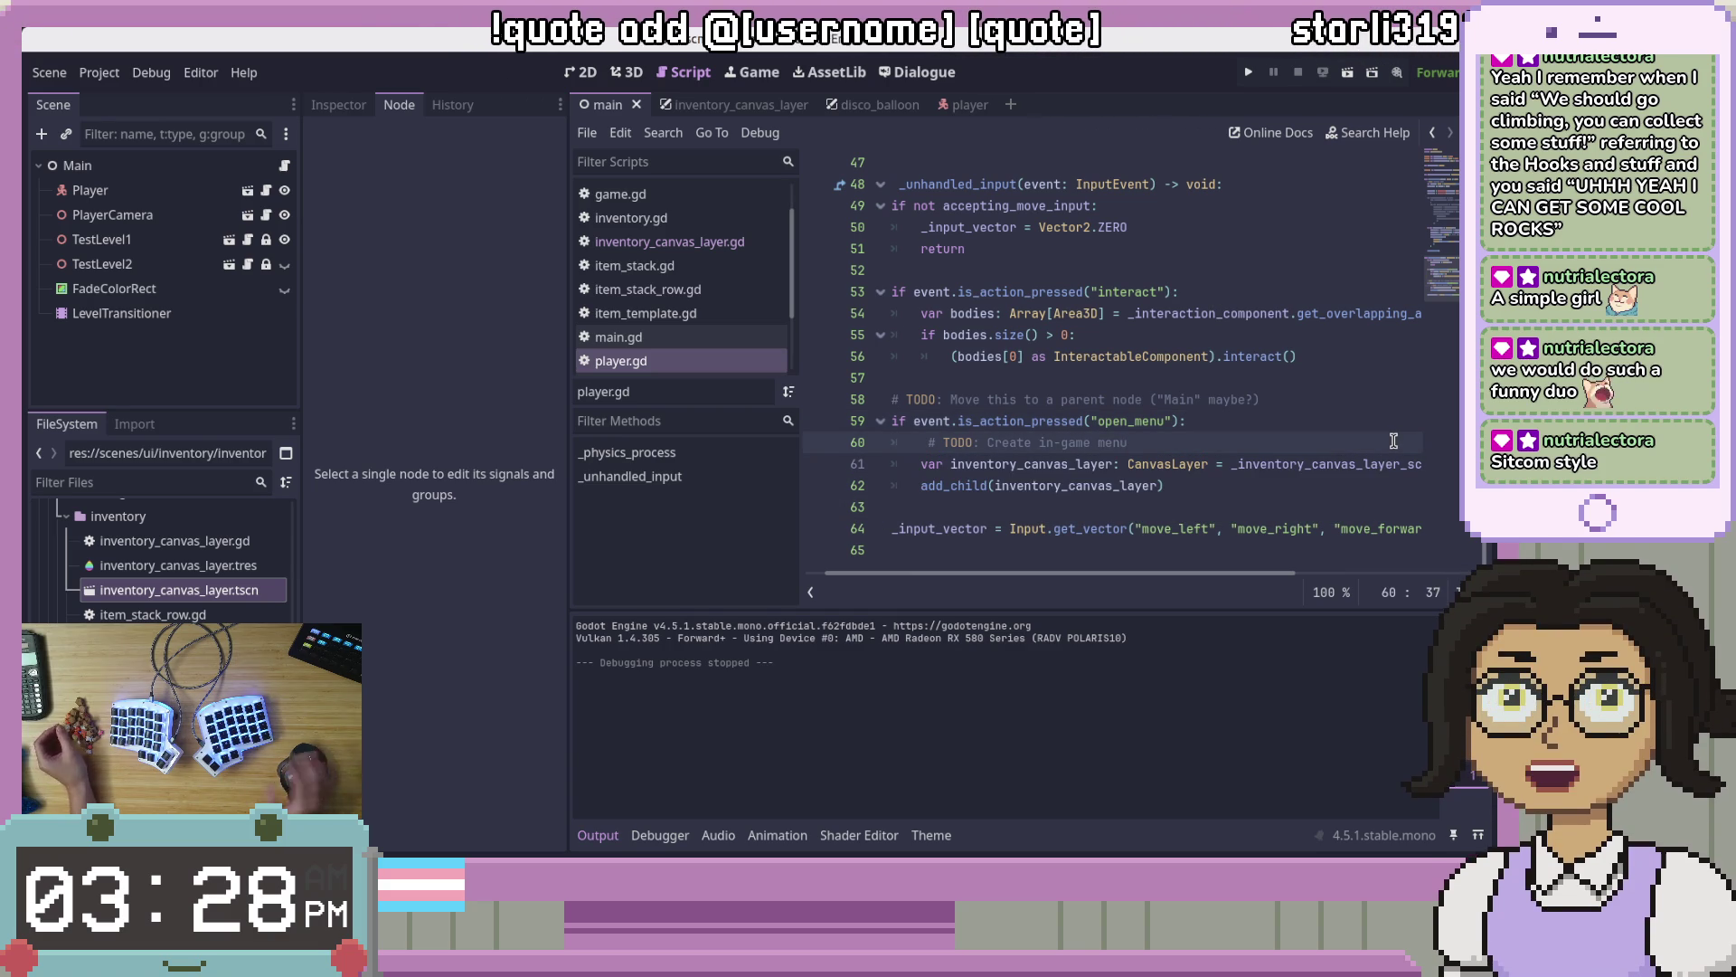
key(Return)
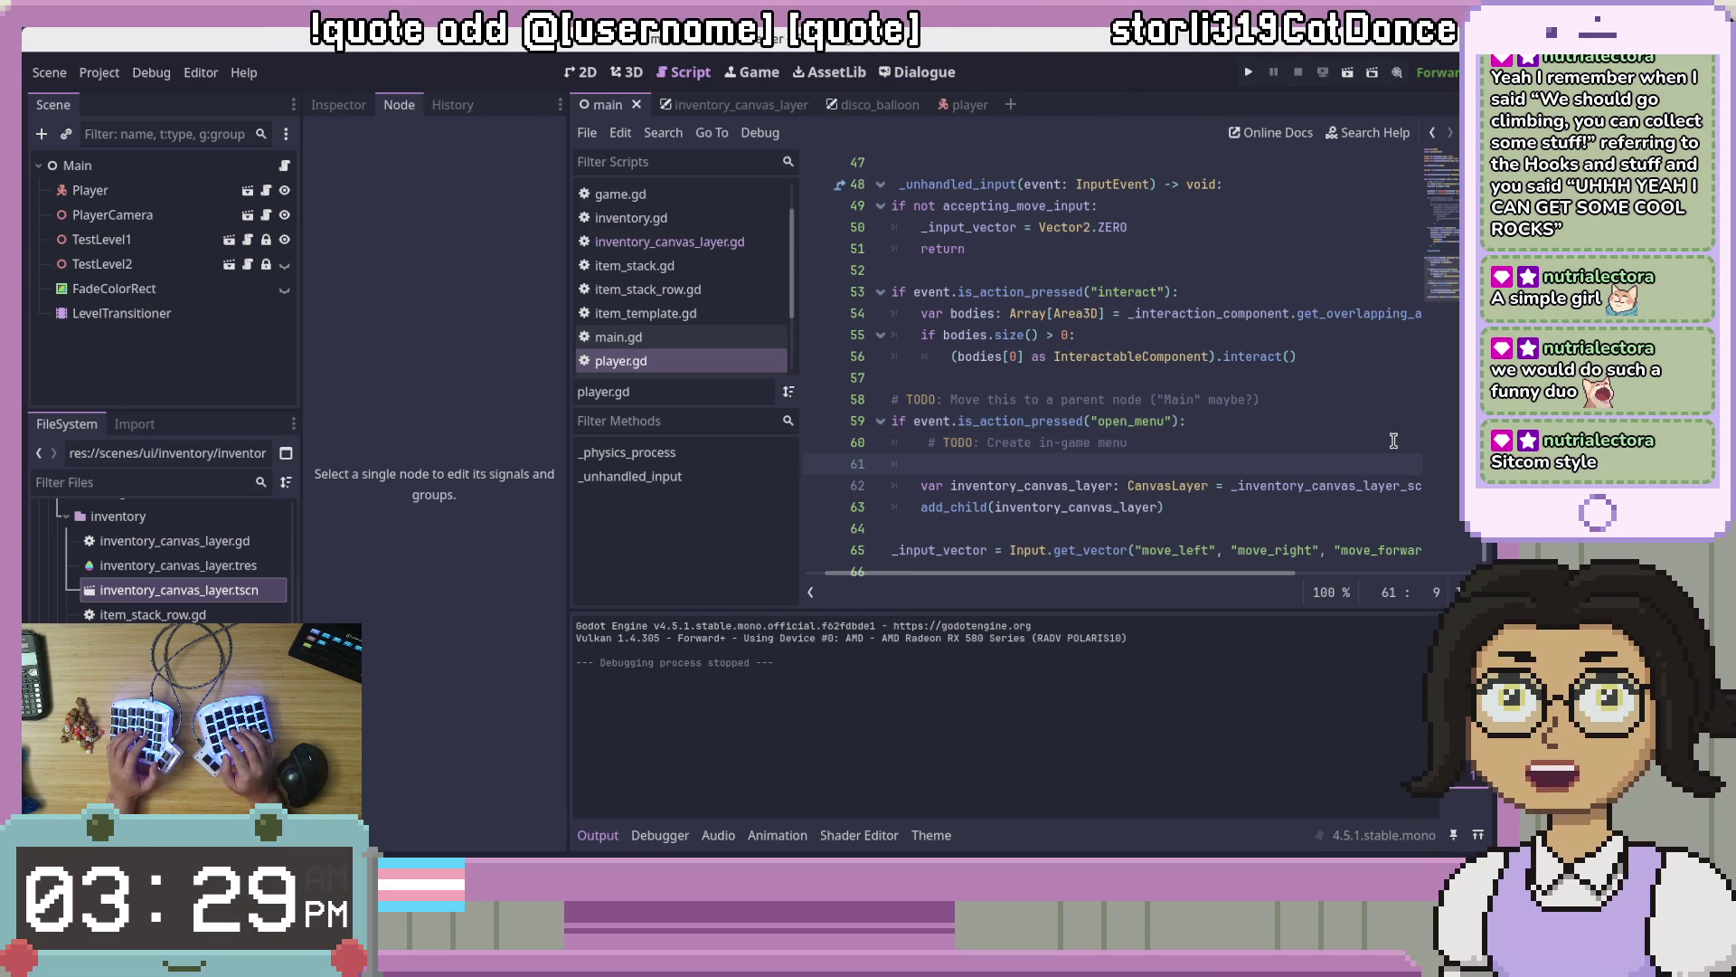
Step: Write get_children() on line 61 and chain .any() onto it using autocomplete
text(get)
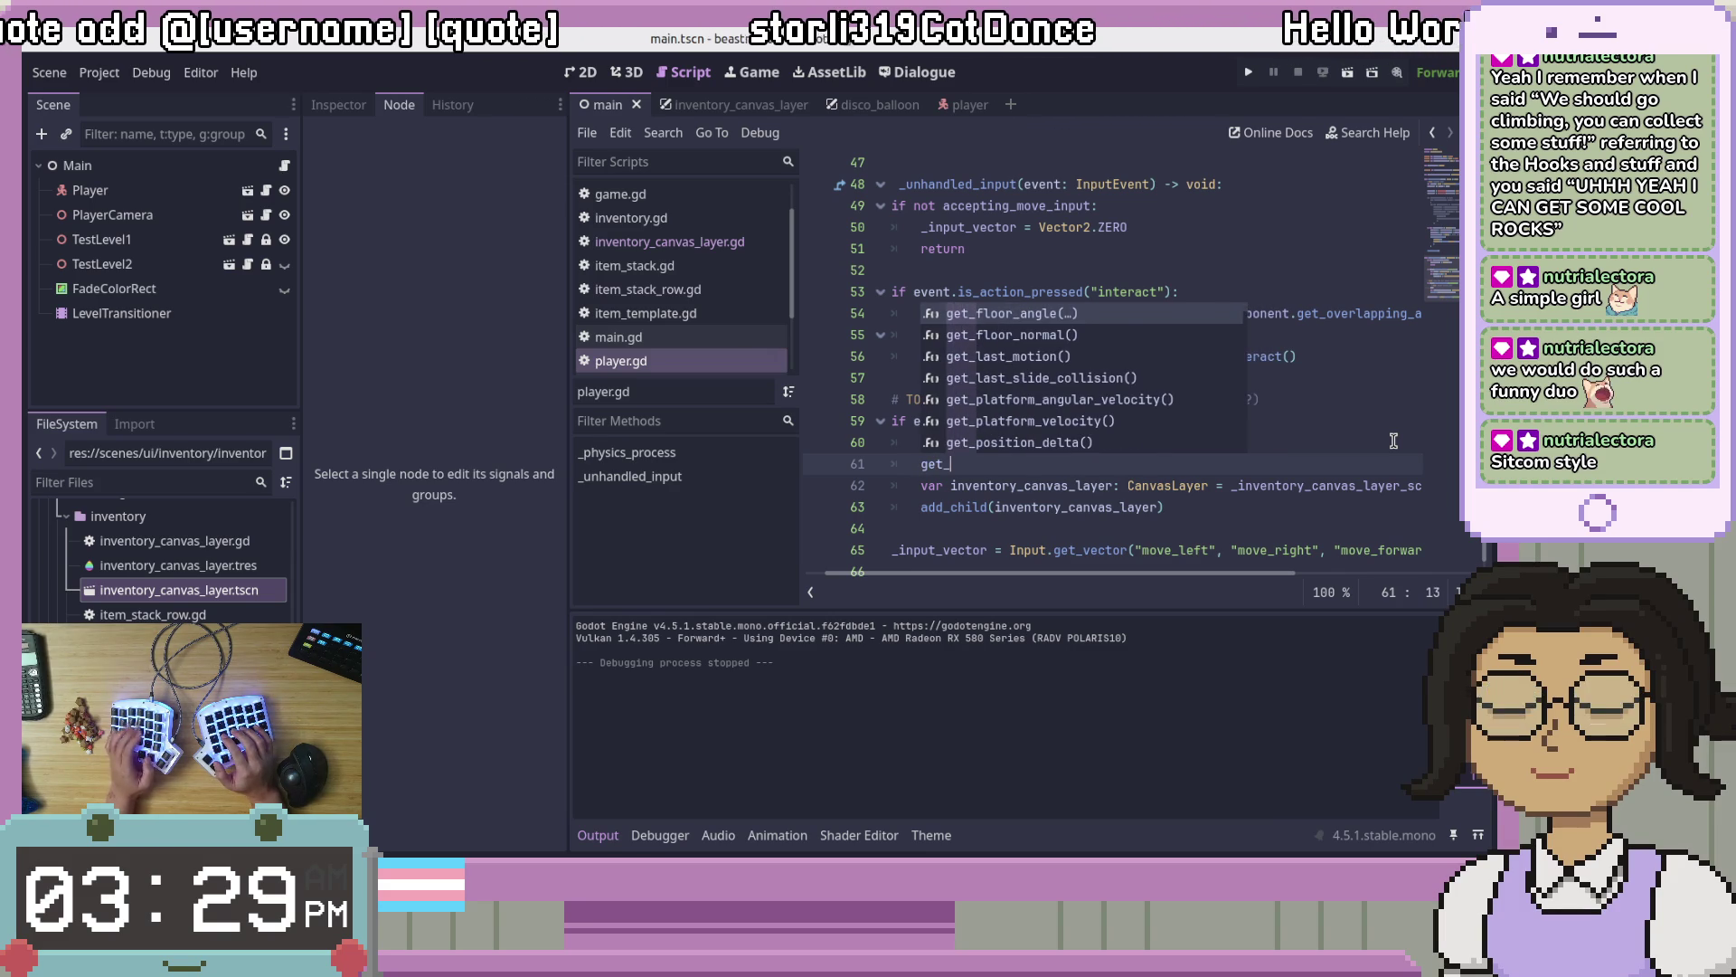
text(_children)
key(Return)
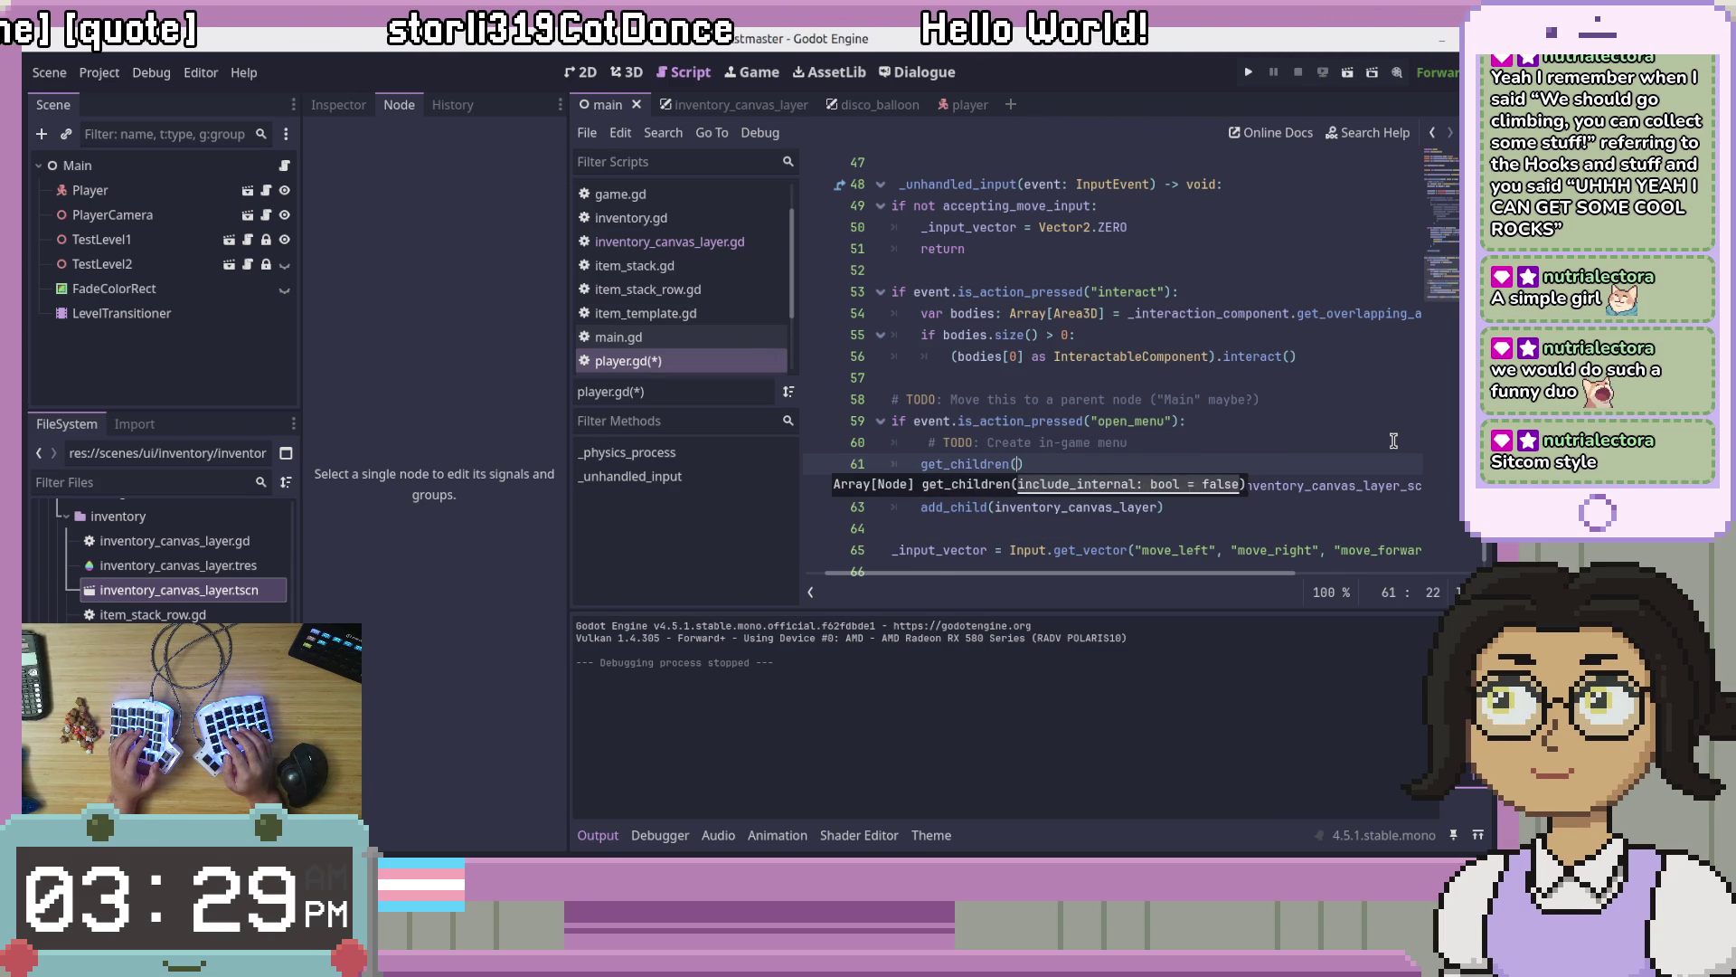
key(Right)
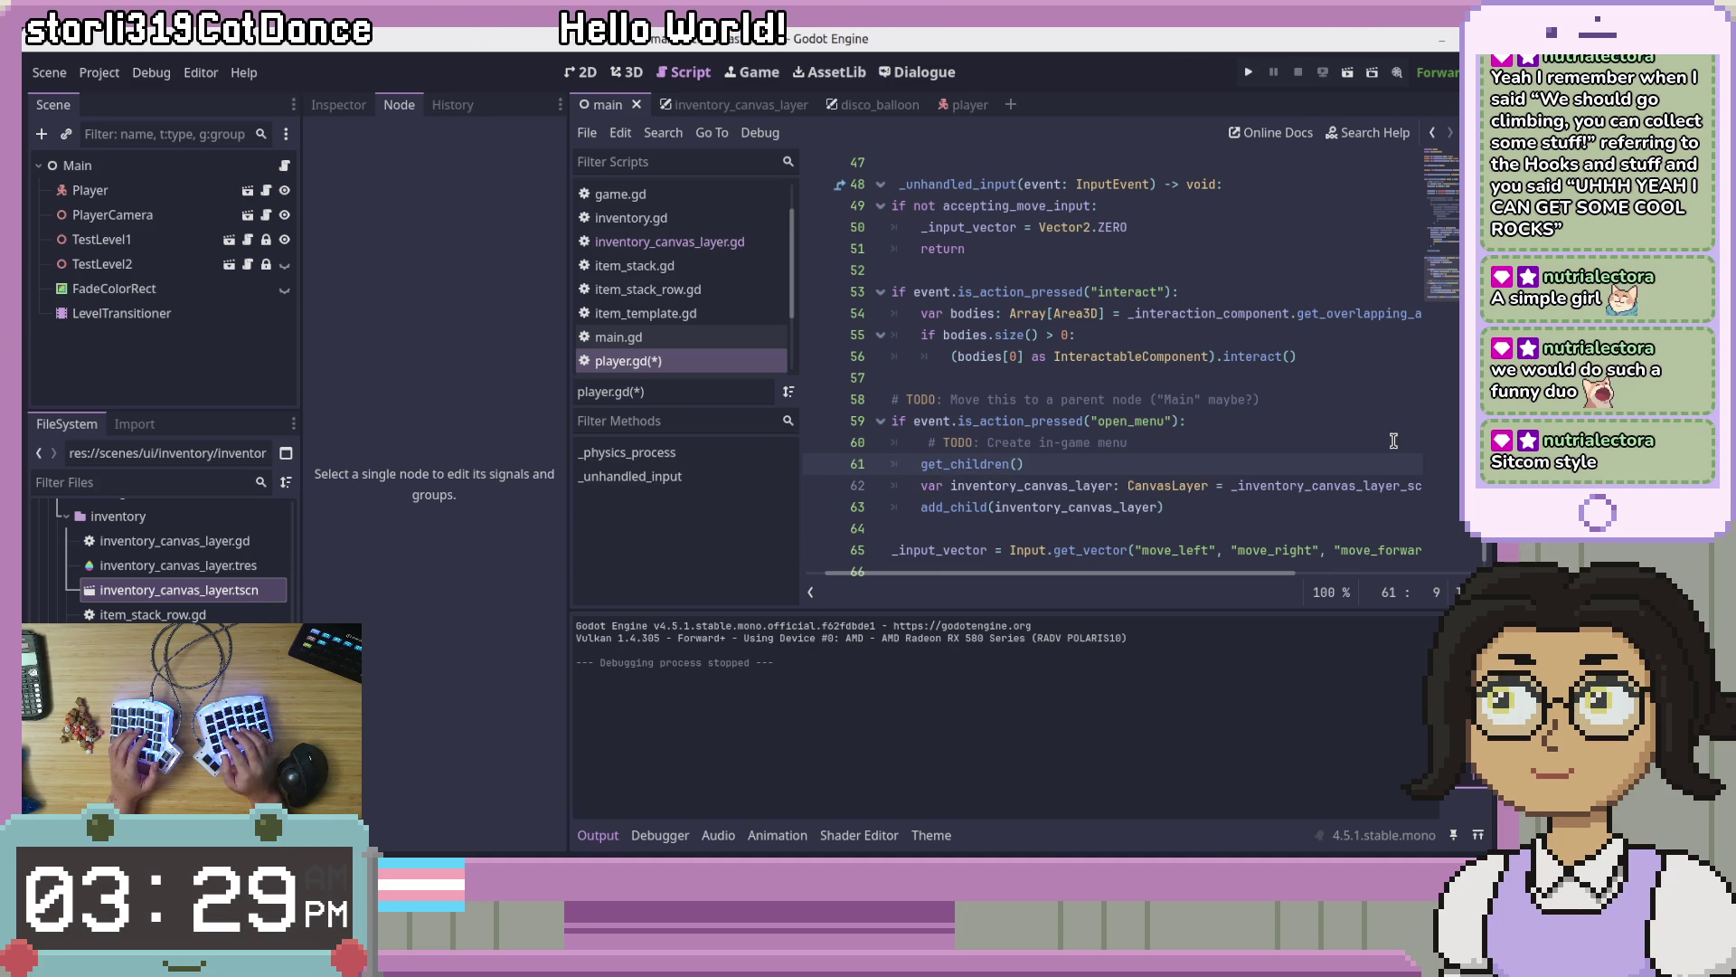
key(End)
text(.)
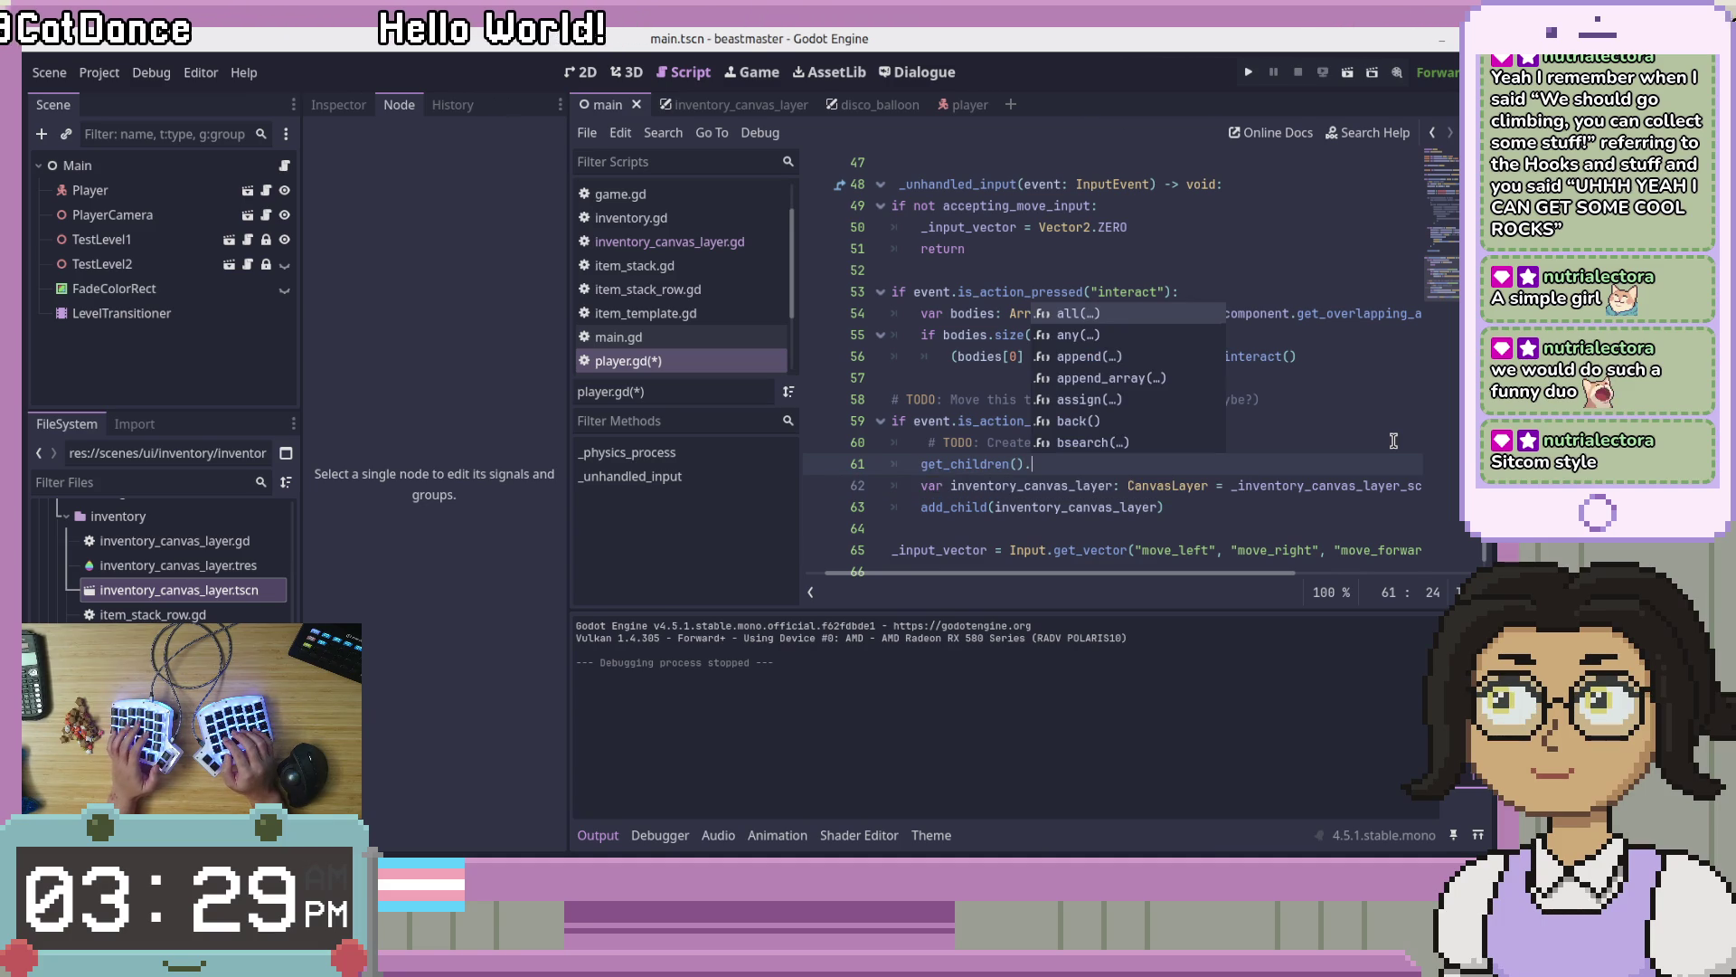
key(Down)
key(Return)
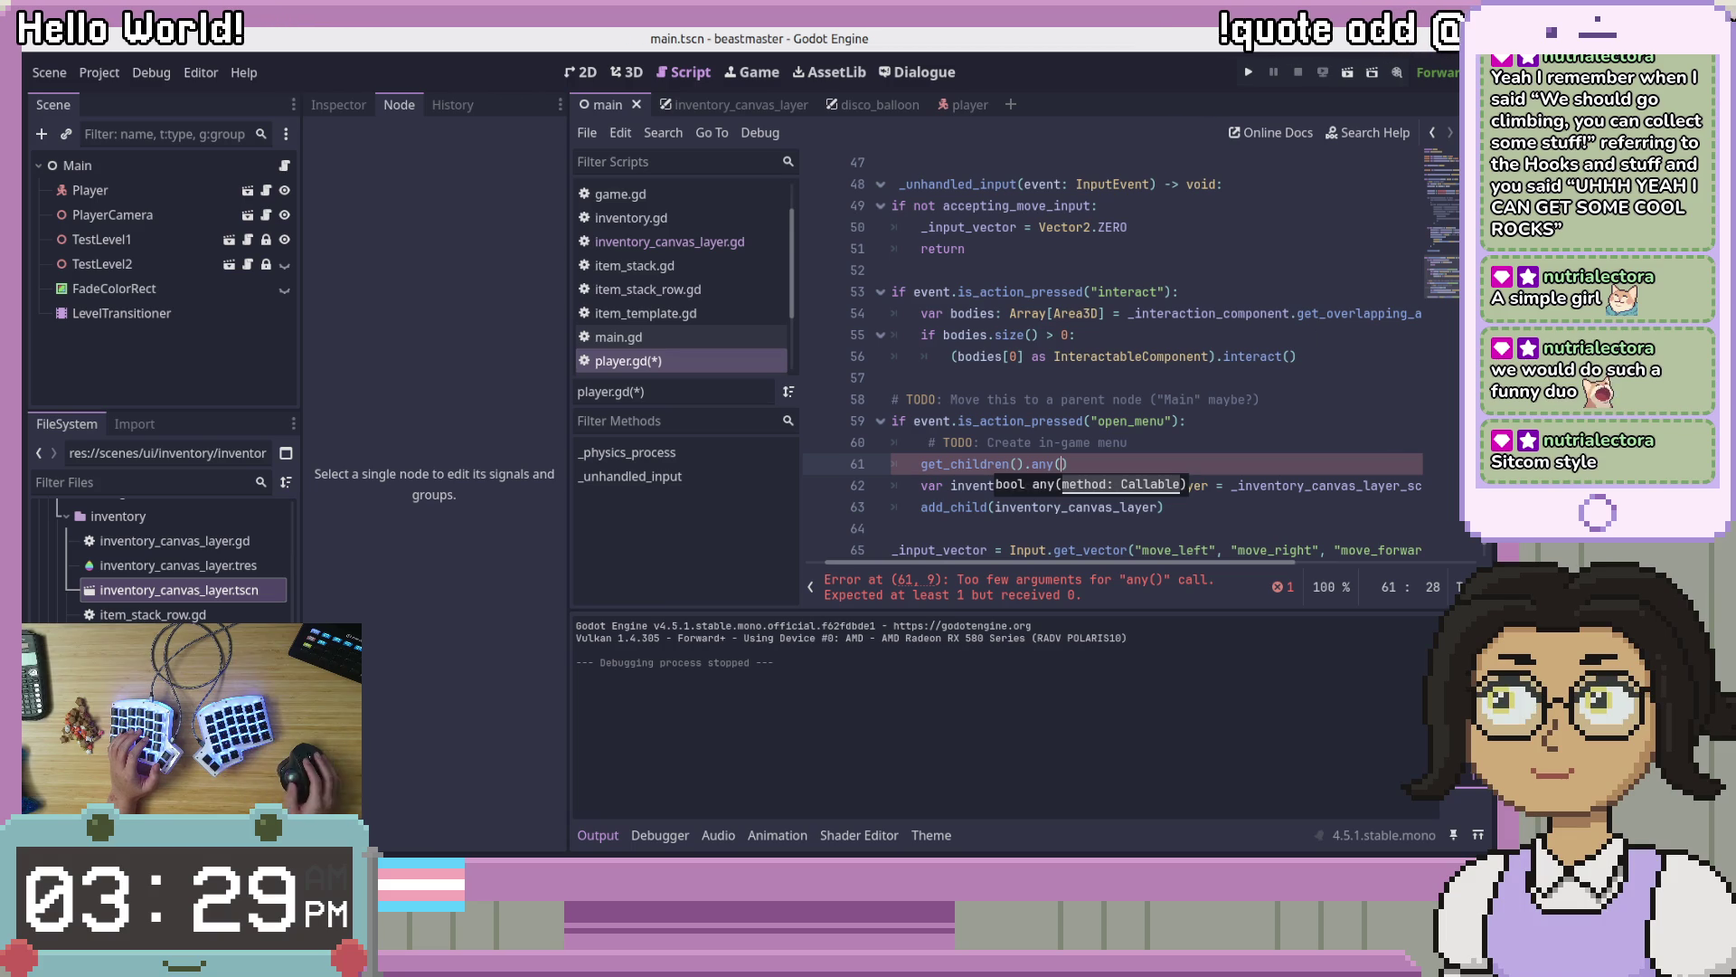
click(1173, 420)
mouse_move(1048, 464)
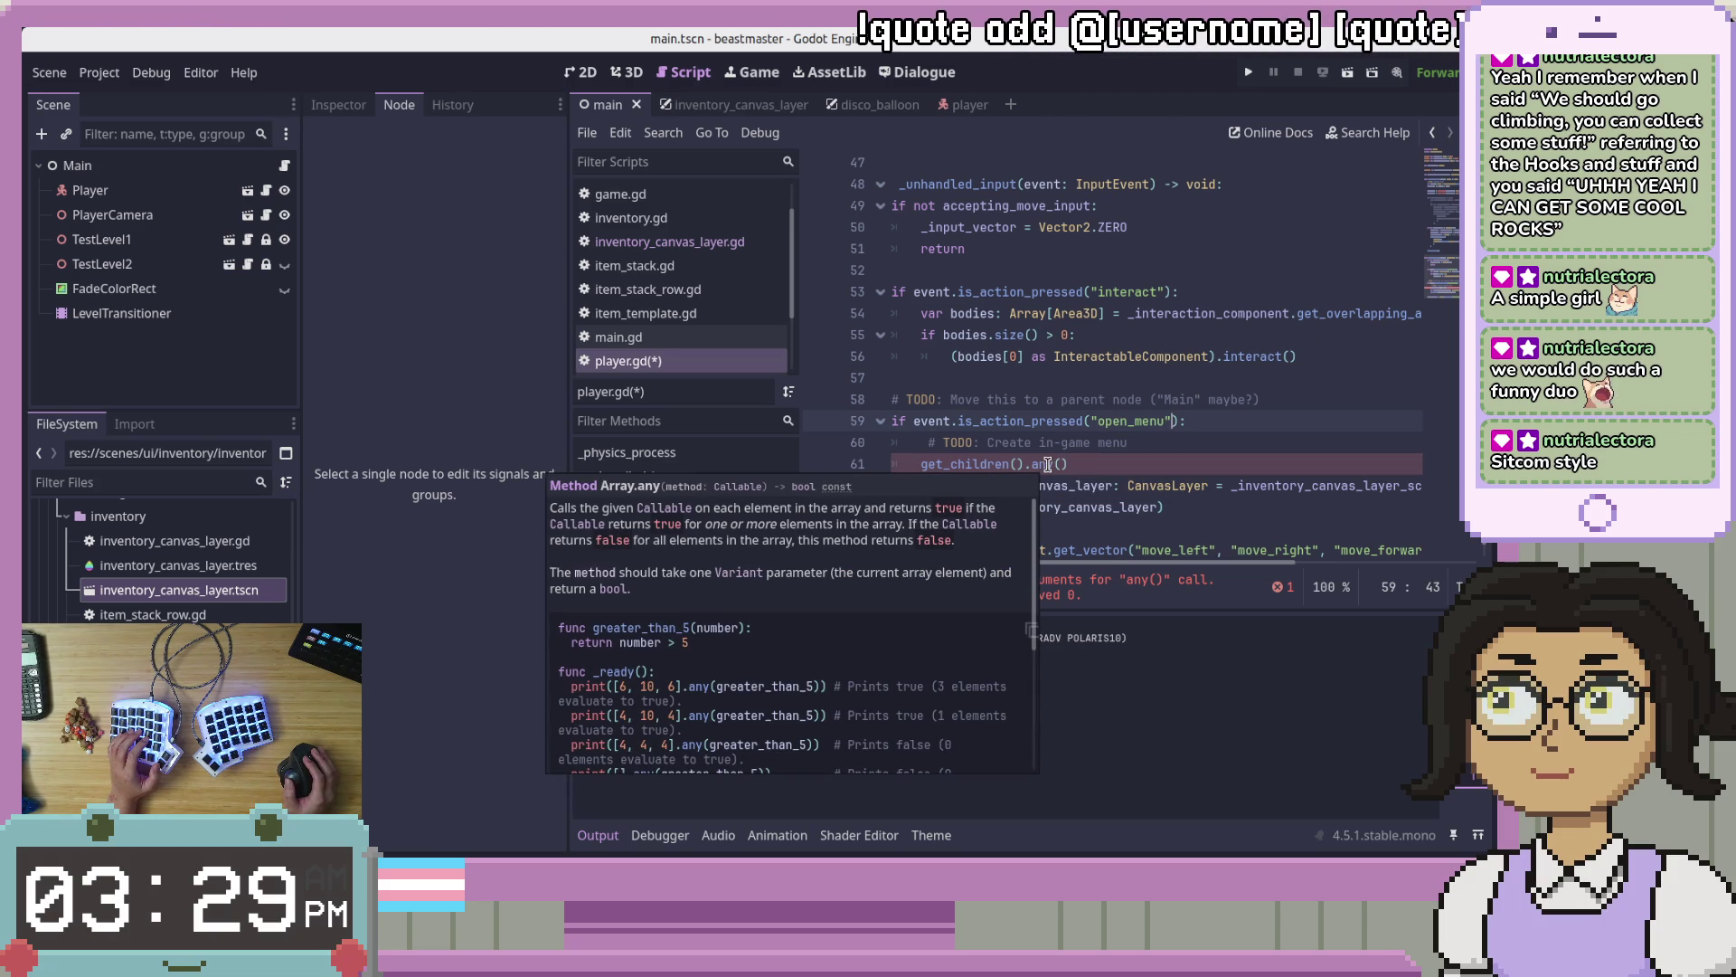
click(1134, 469)
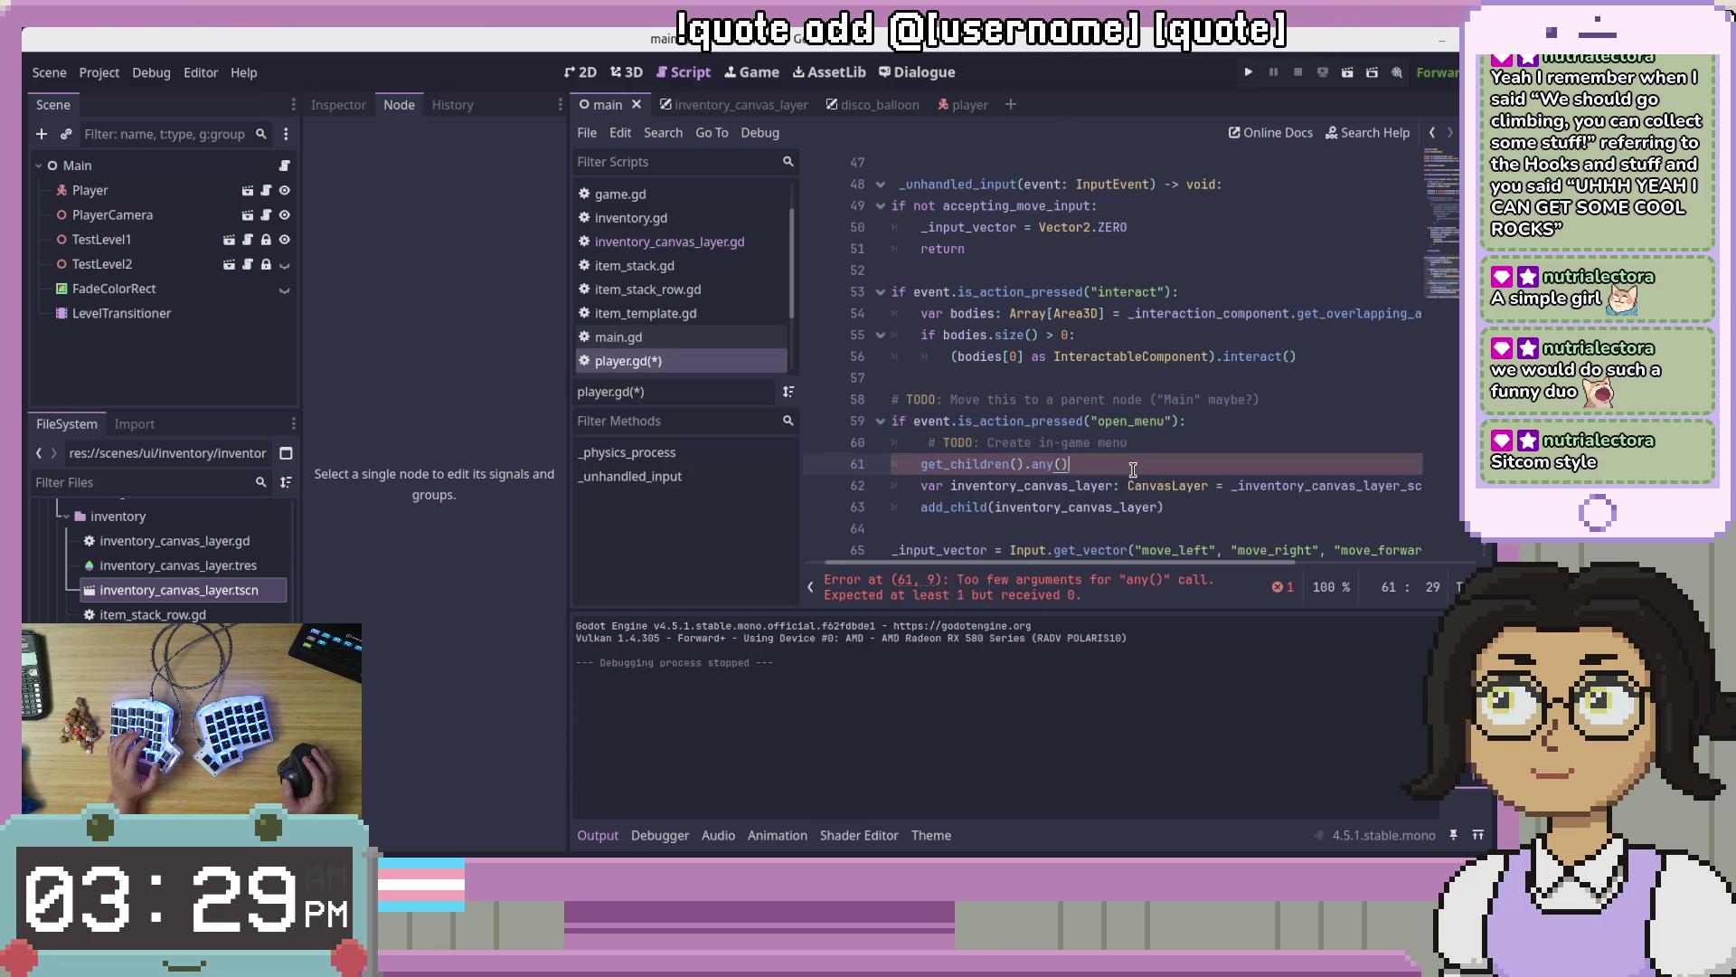
Step: Turn line 61 into an if using a func (node: Node): node is CanvasLayer lambda, then save
key(Home)
text(if)
key(End)
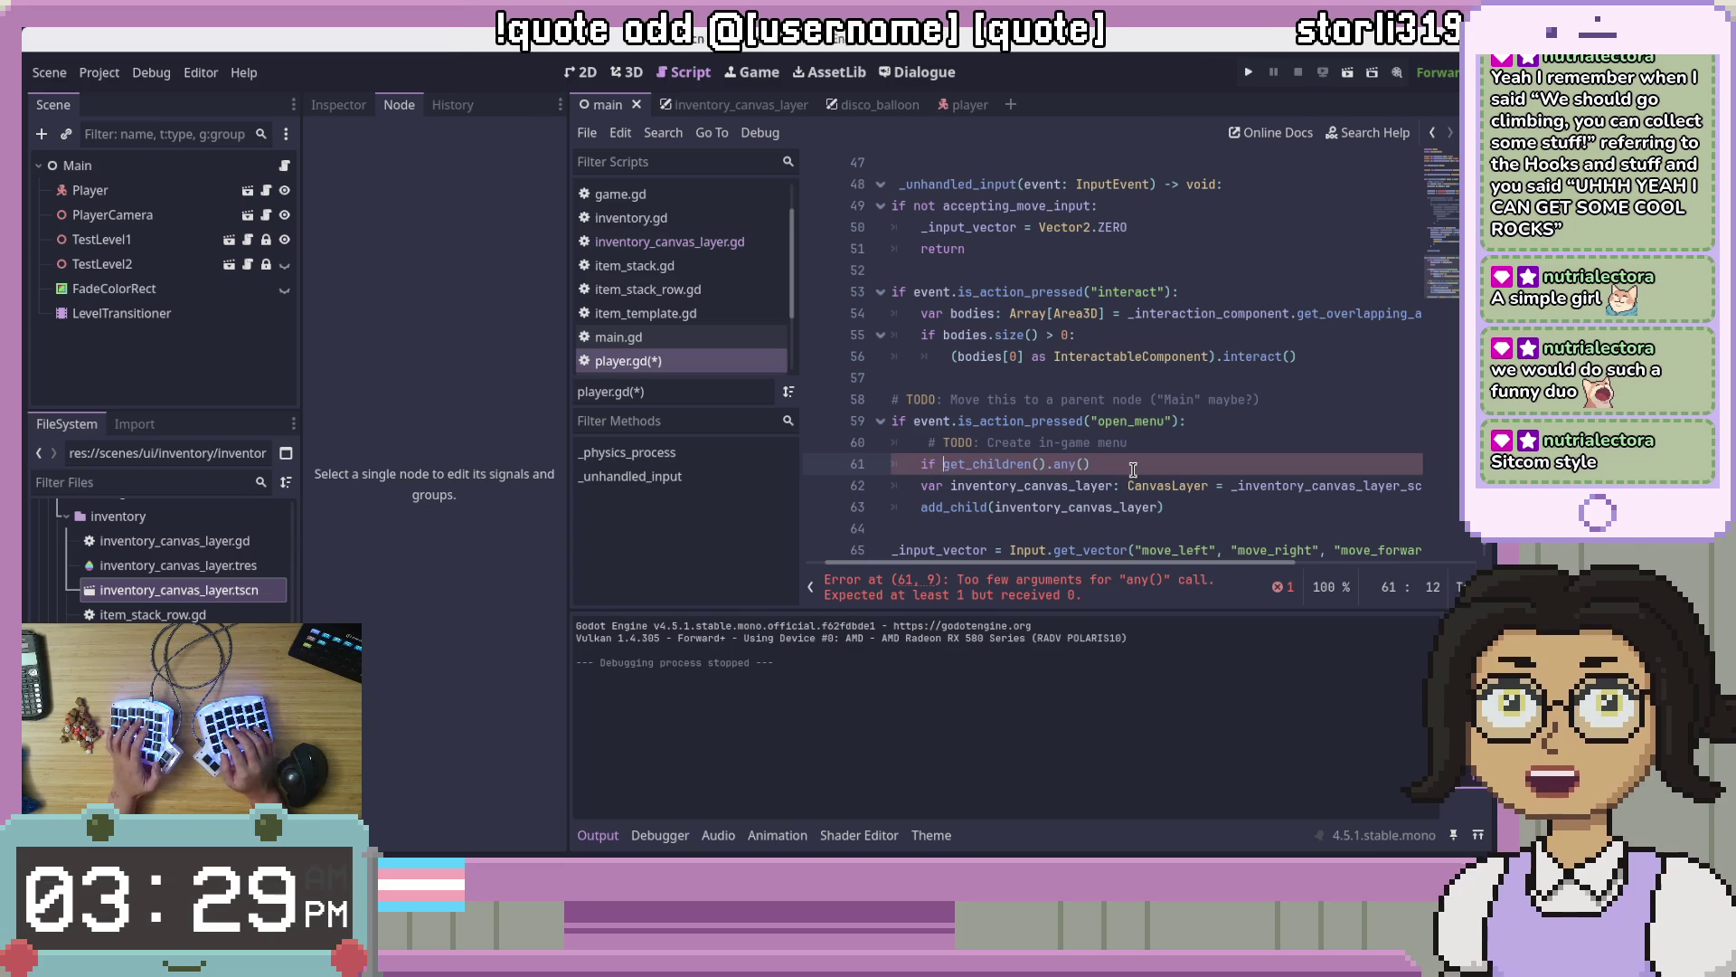
key(Left)
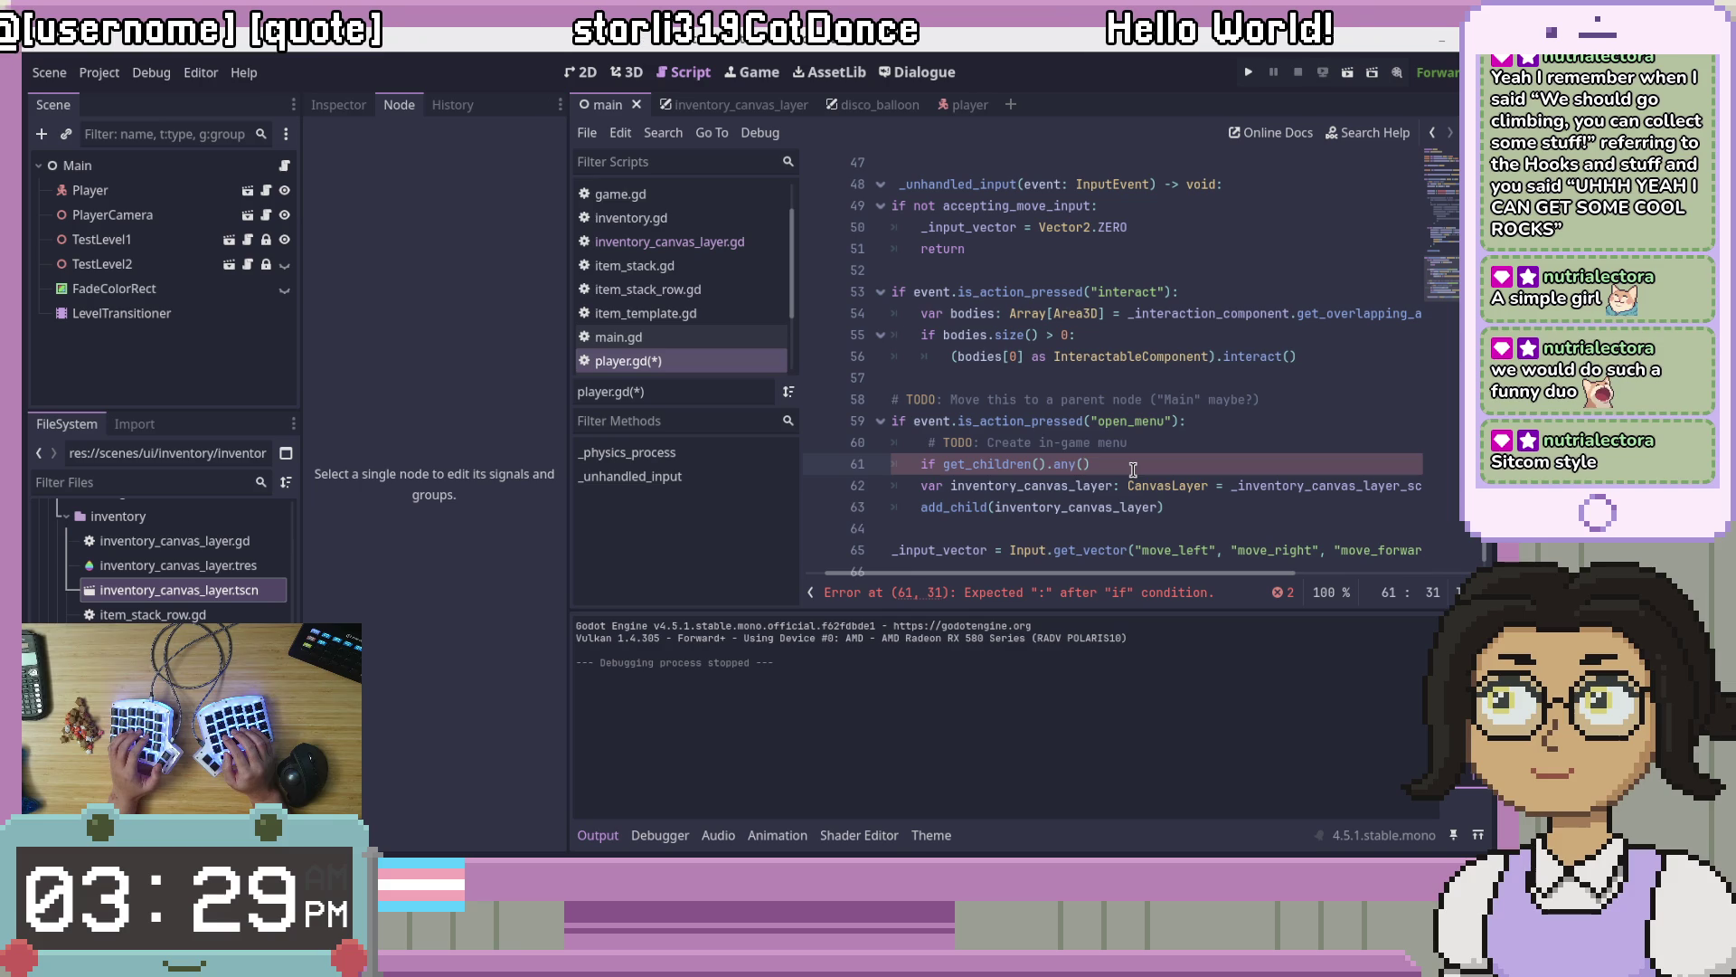
text(func ())
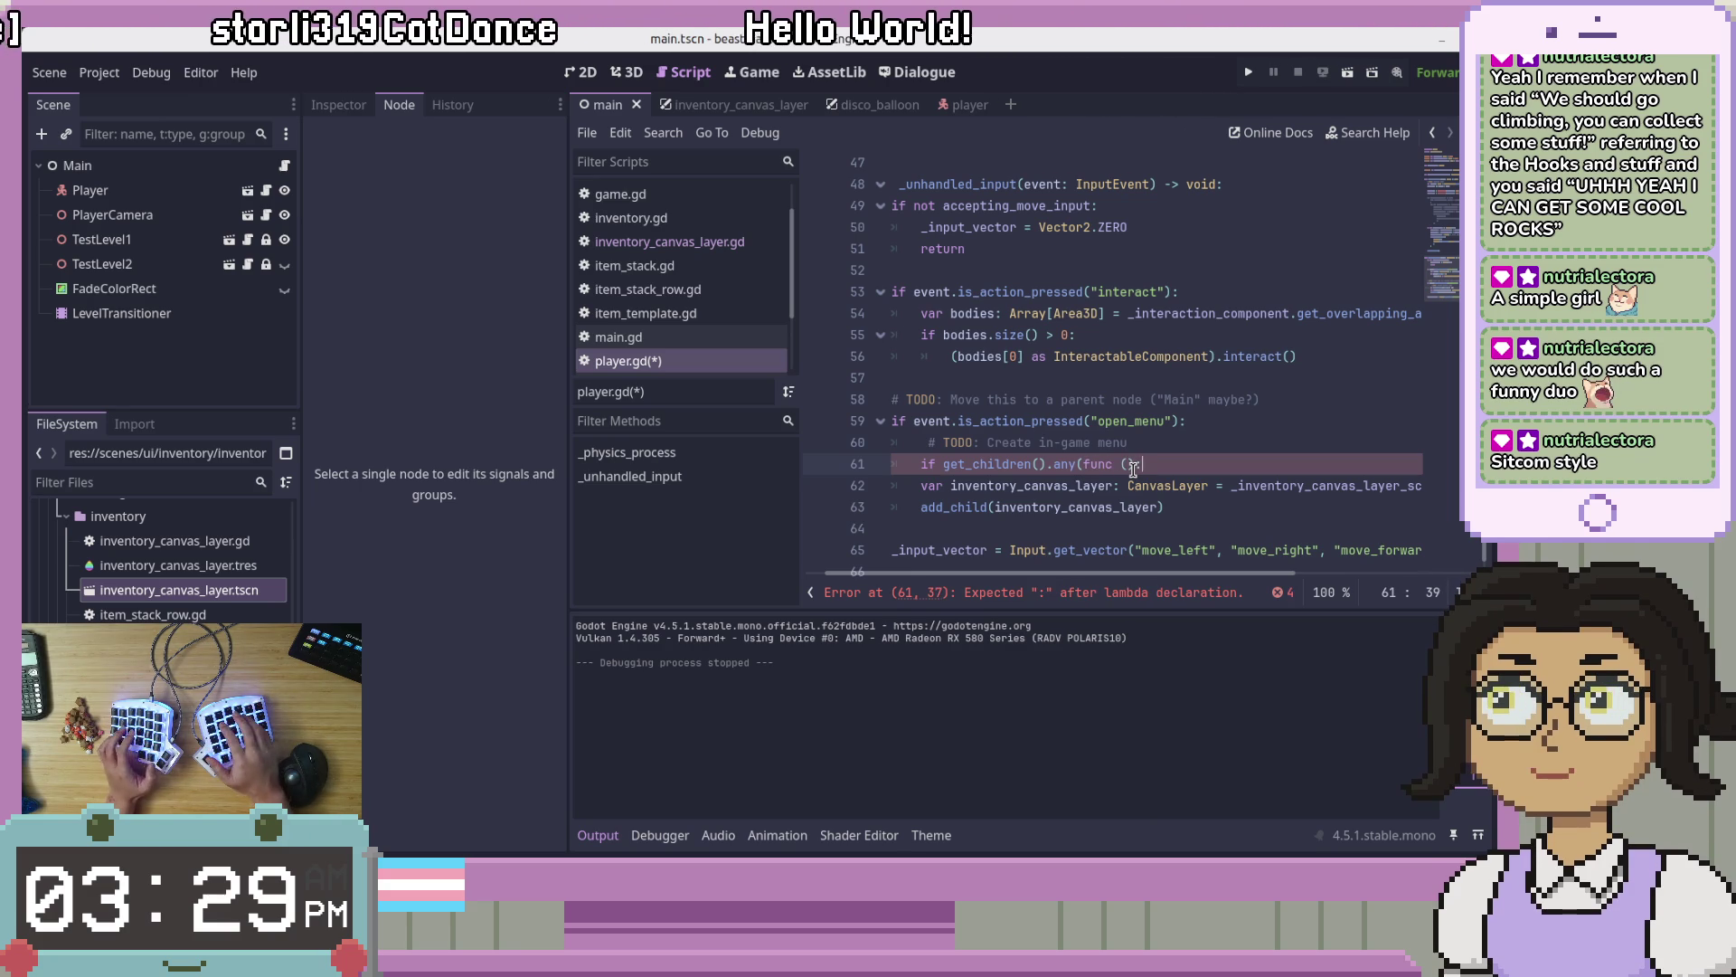
text(:)
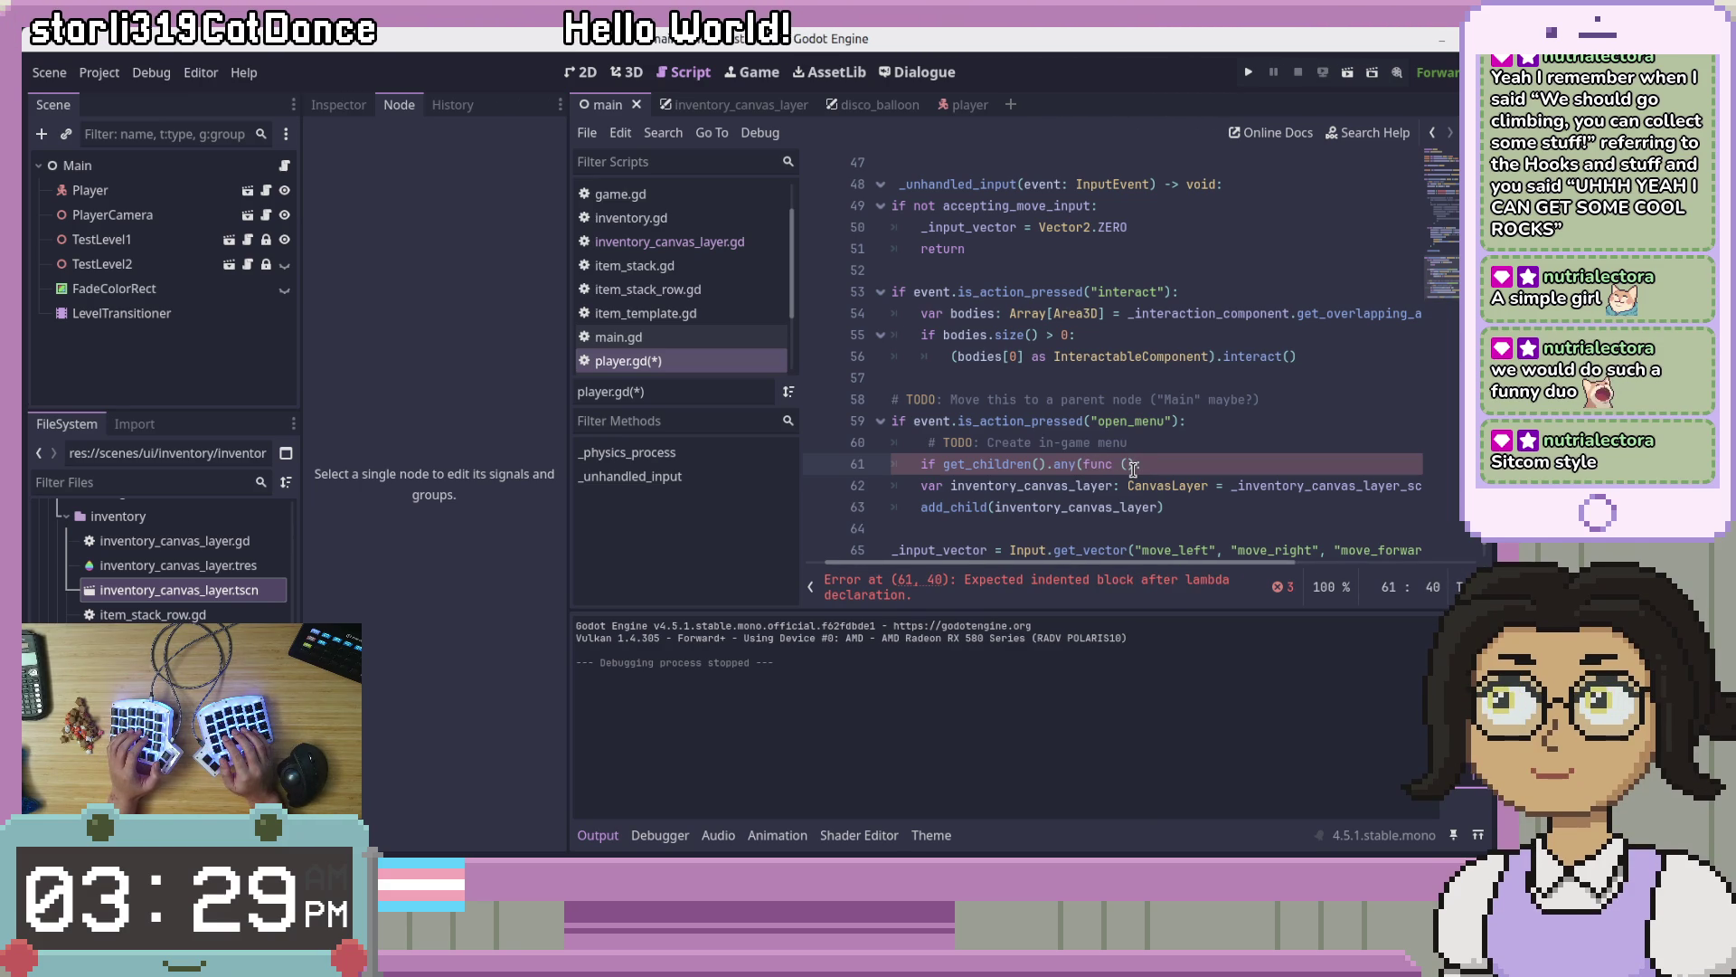
key(BackSpace)
key(BackSpace)
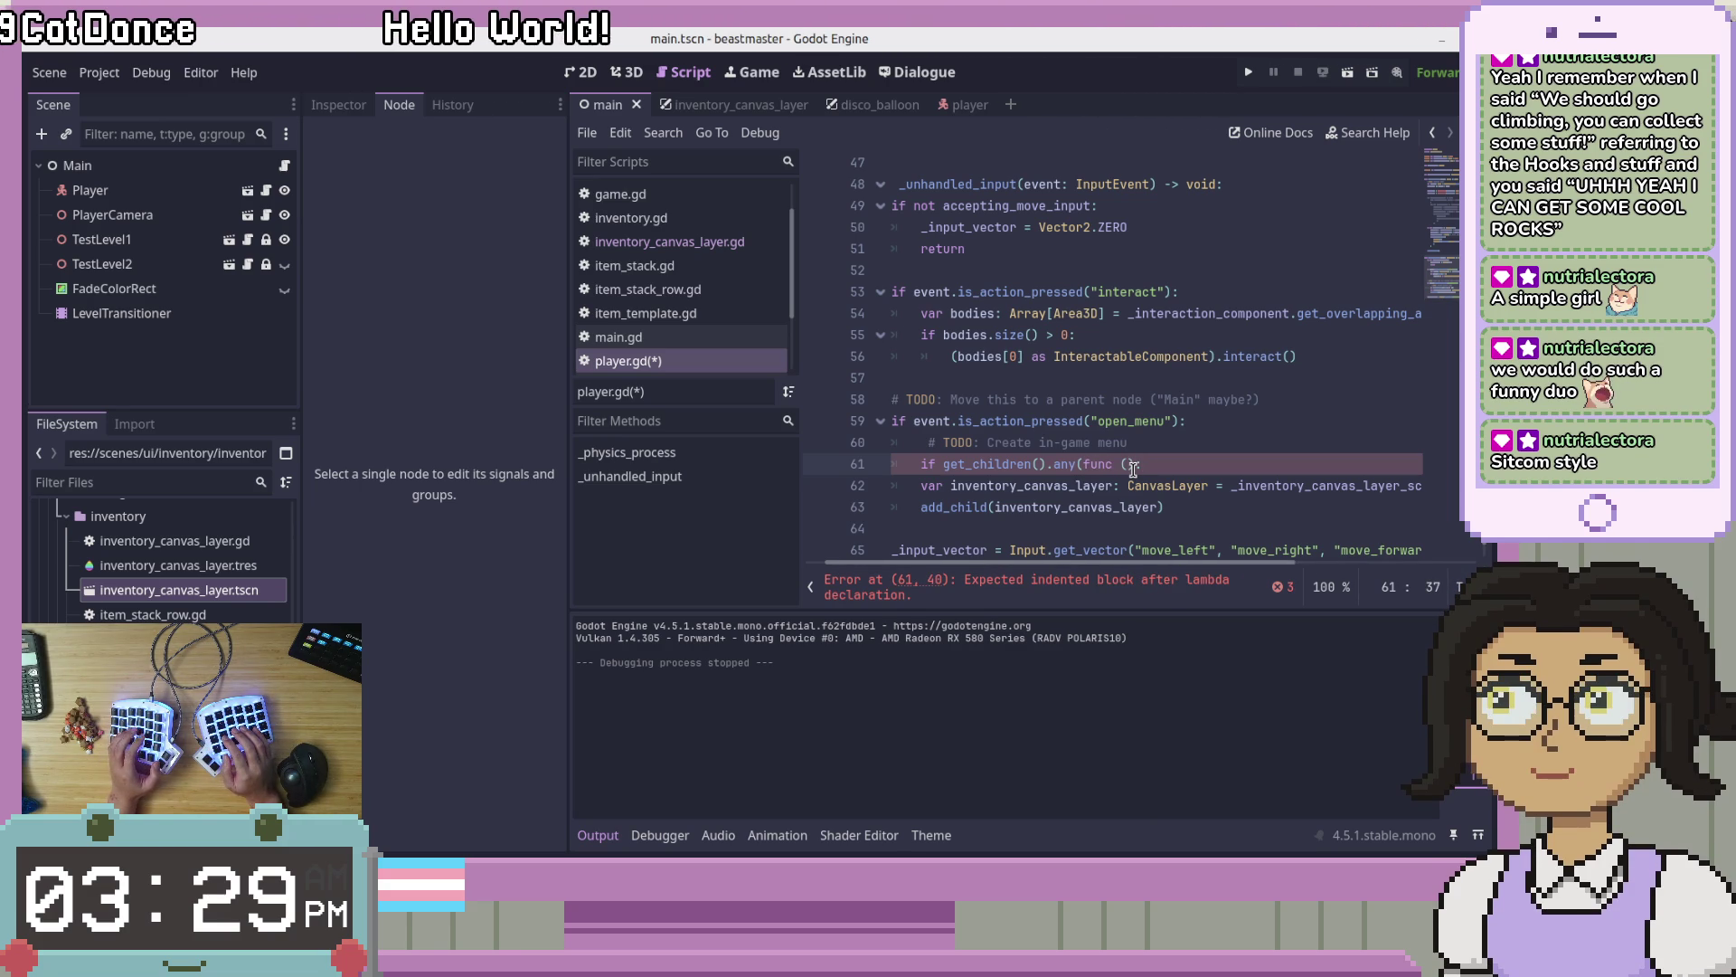
text(node: Node)
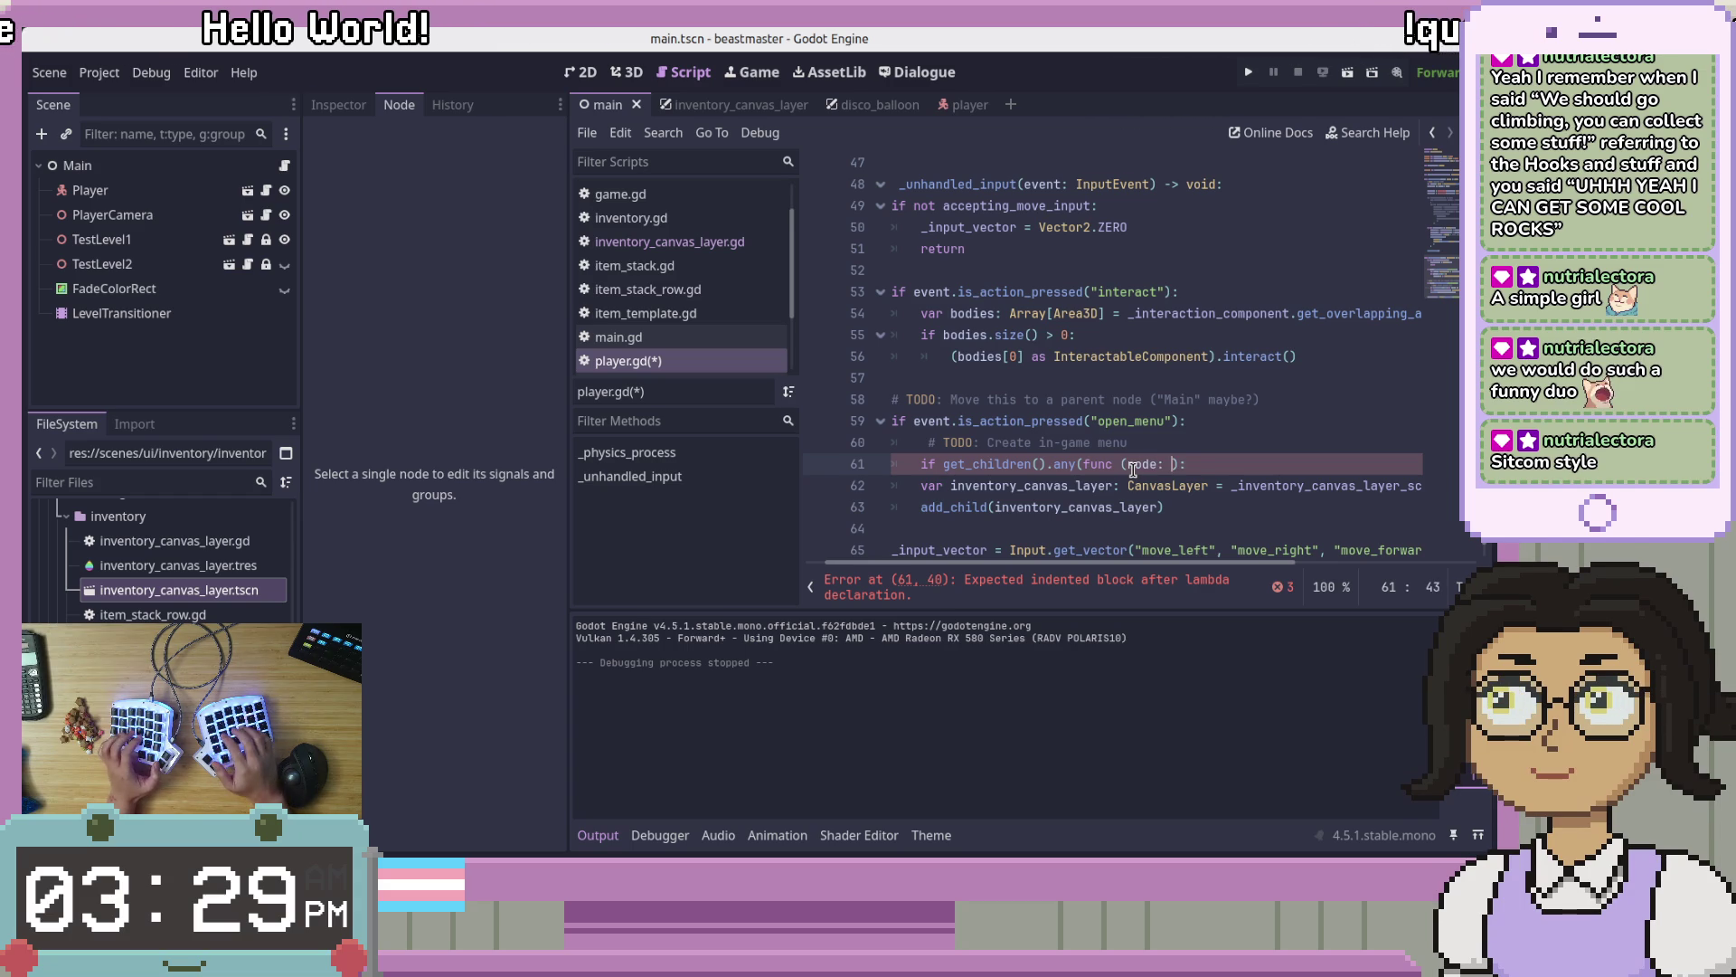
text(): node )
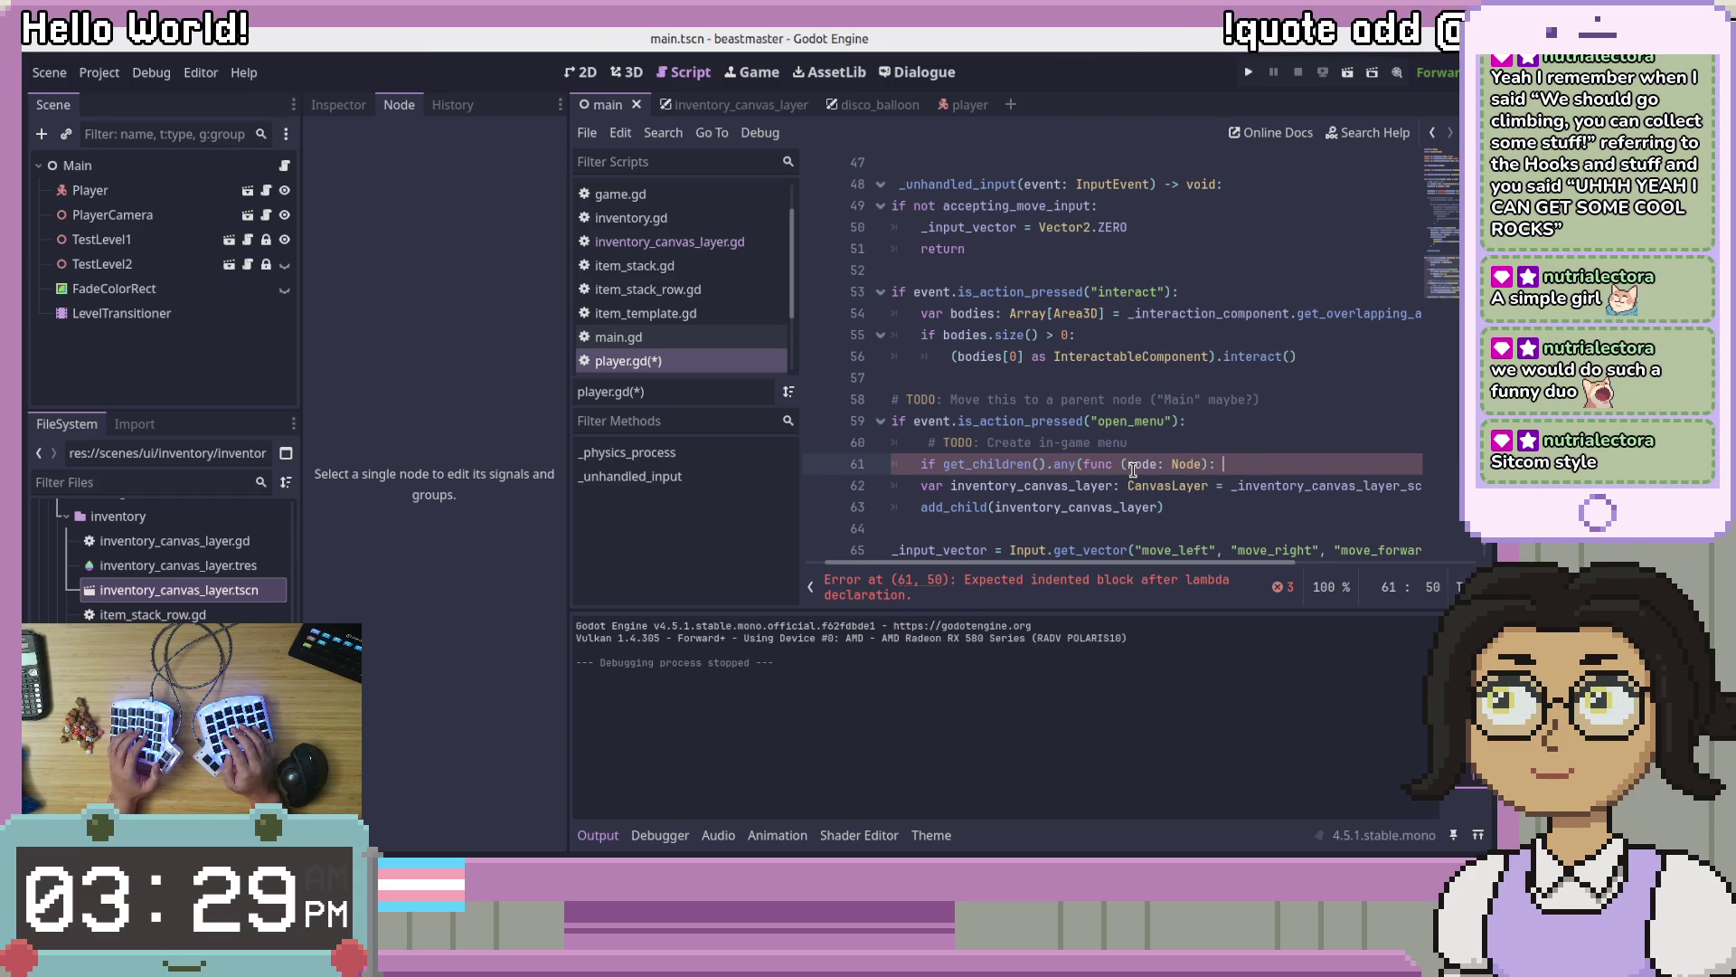
text(is )
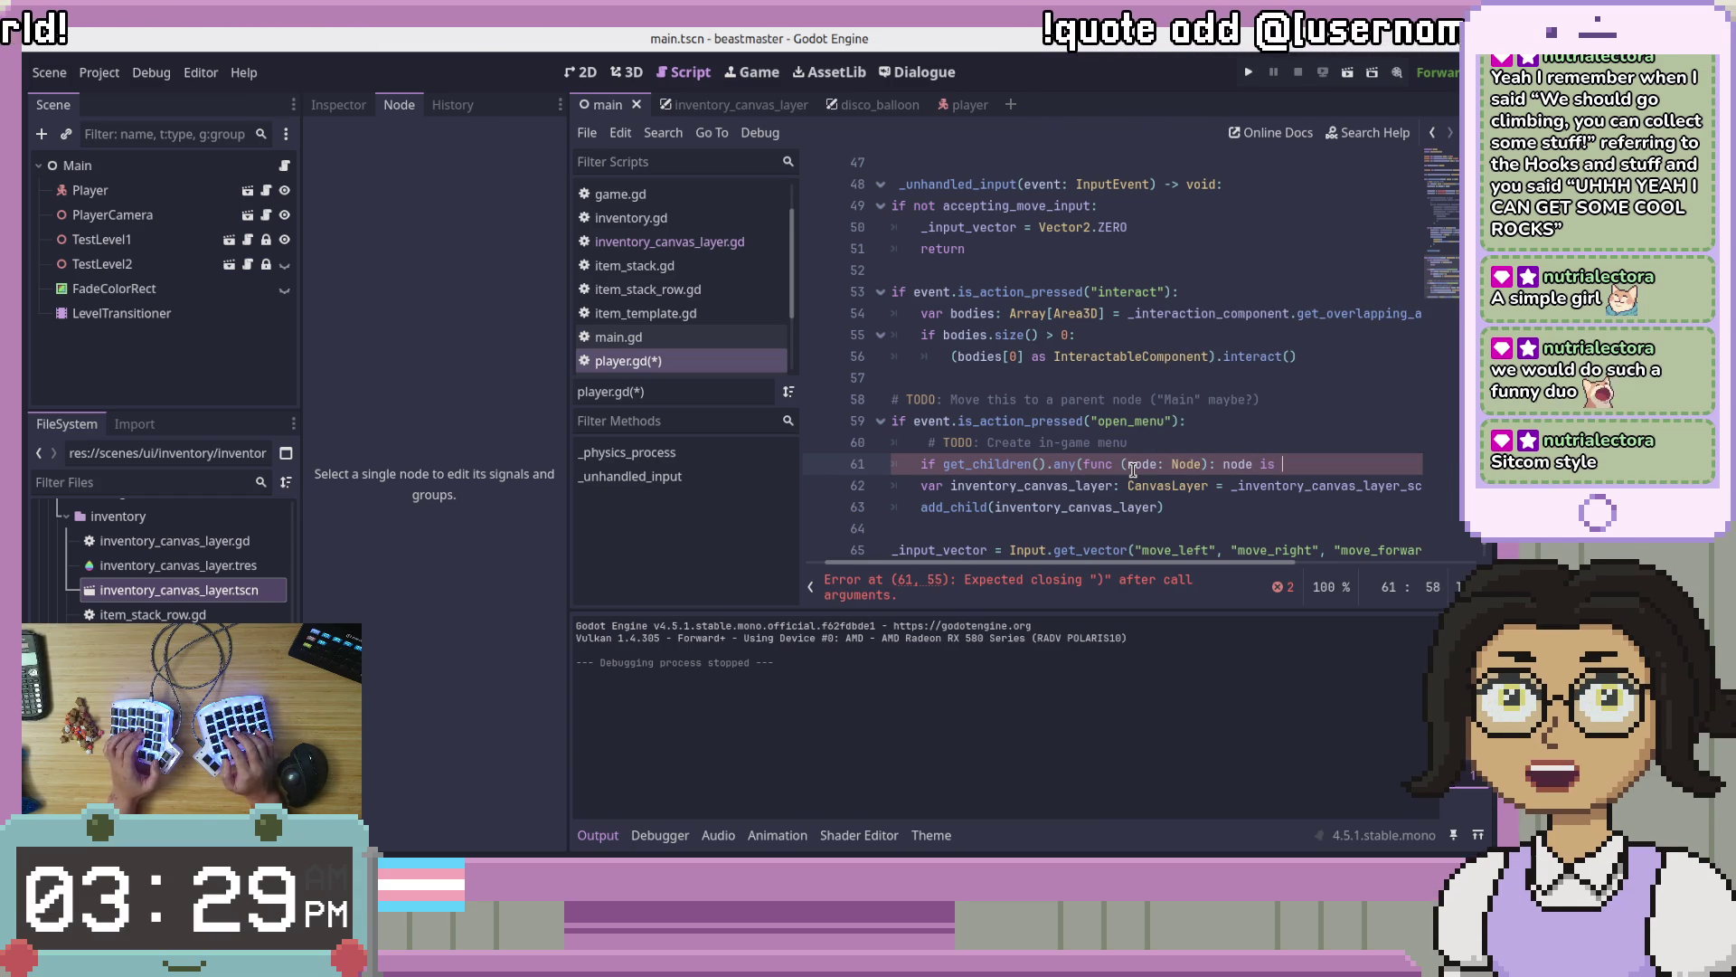
text(Canva)
key(Down)
key(Down)
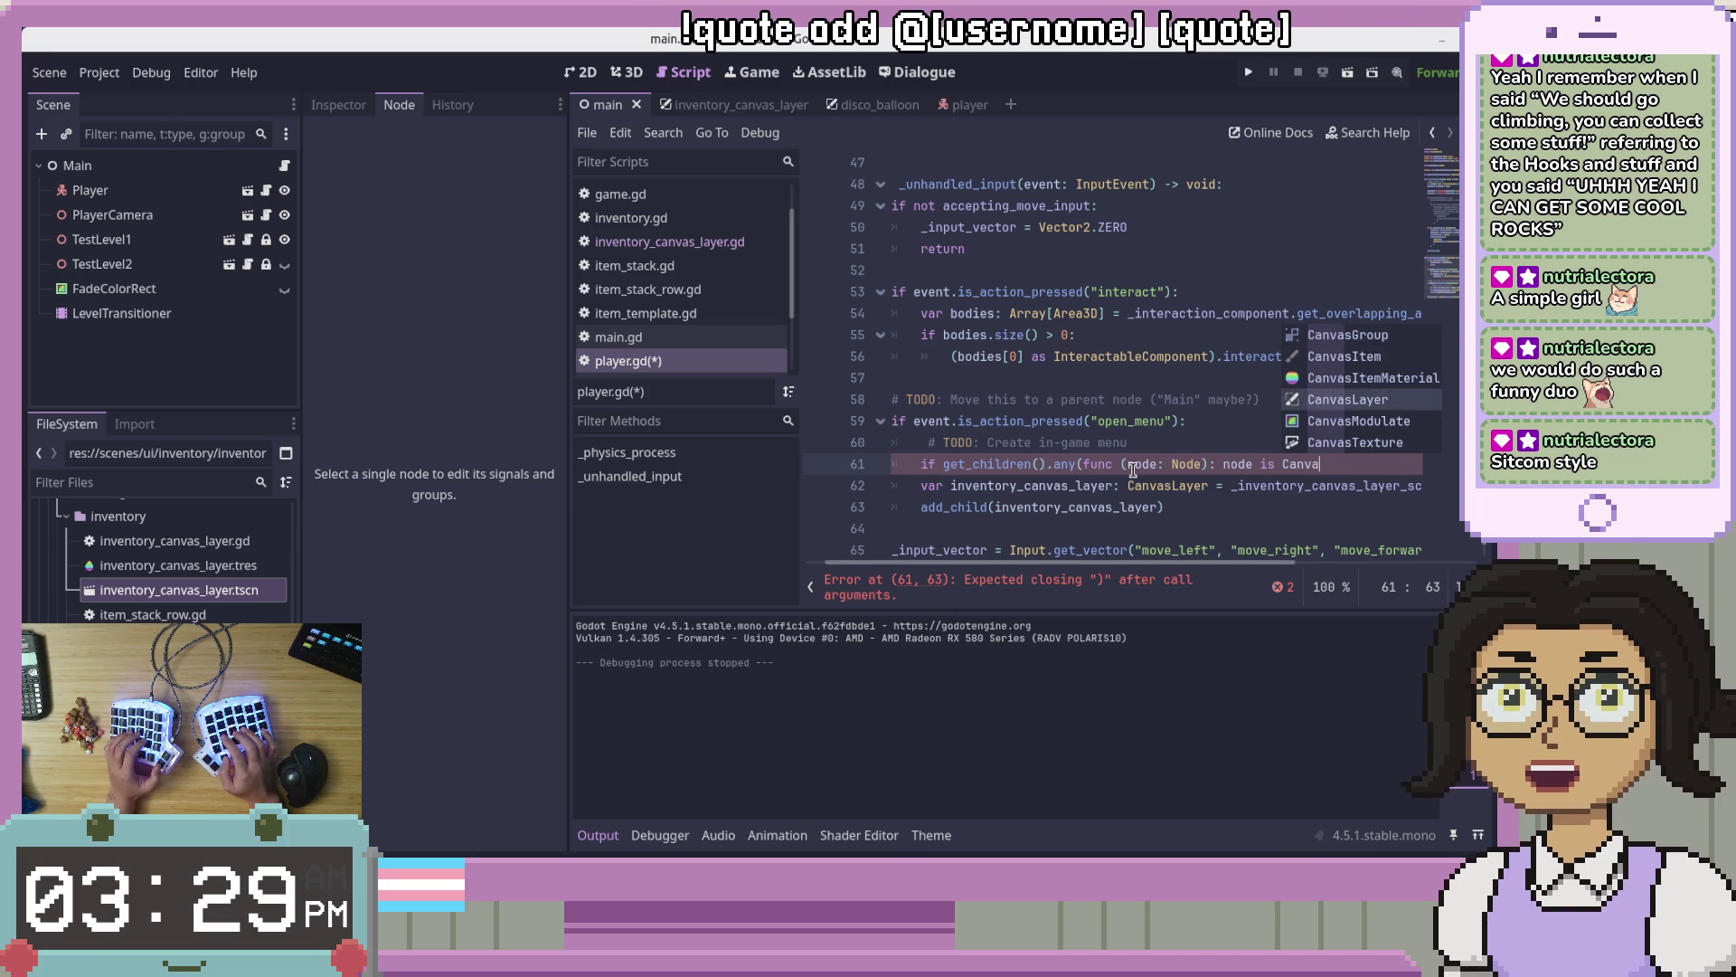
key(Return)
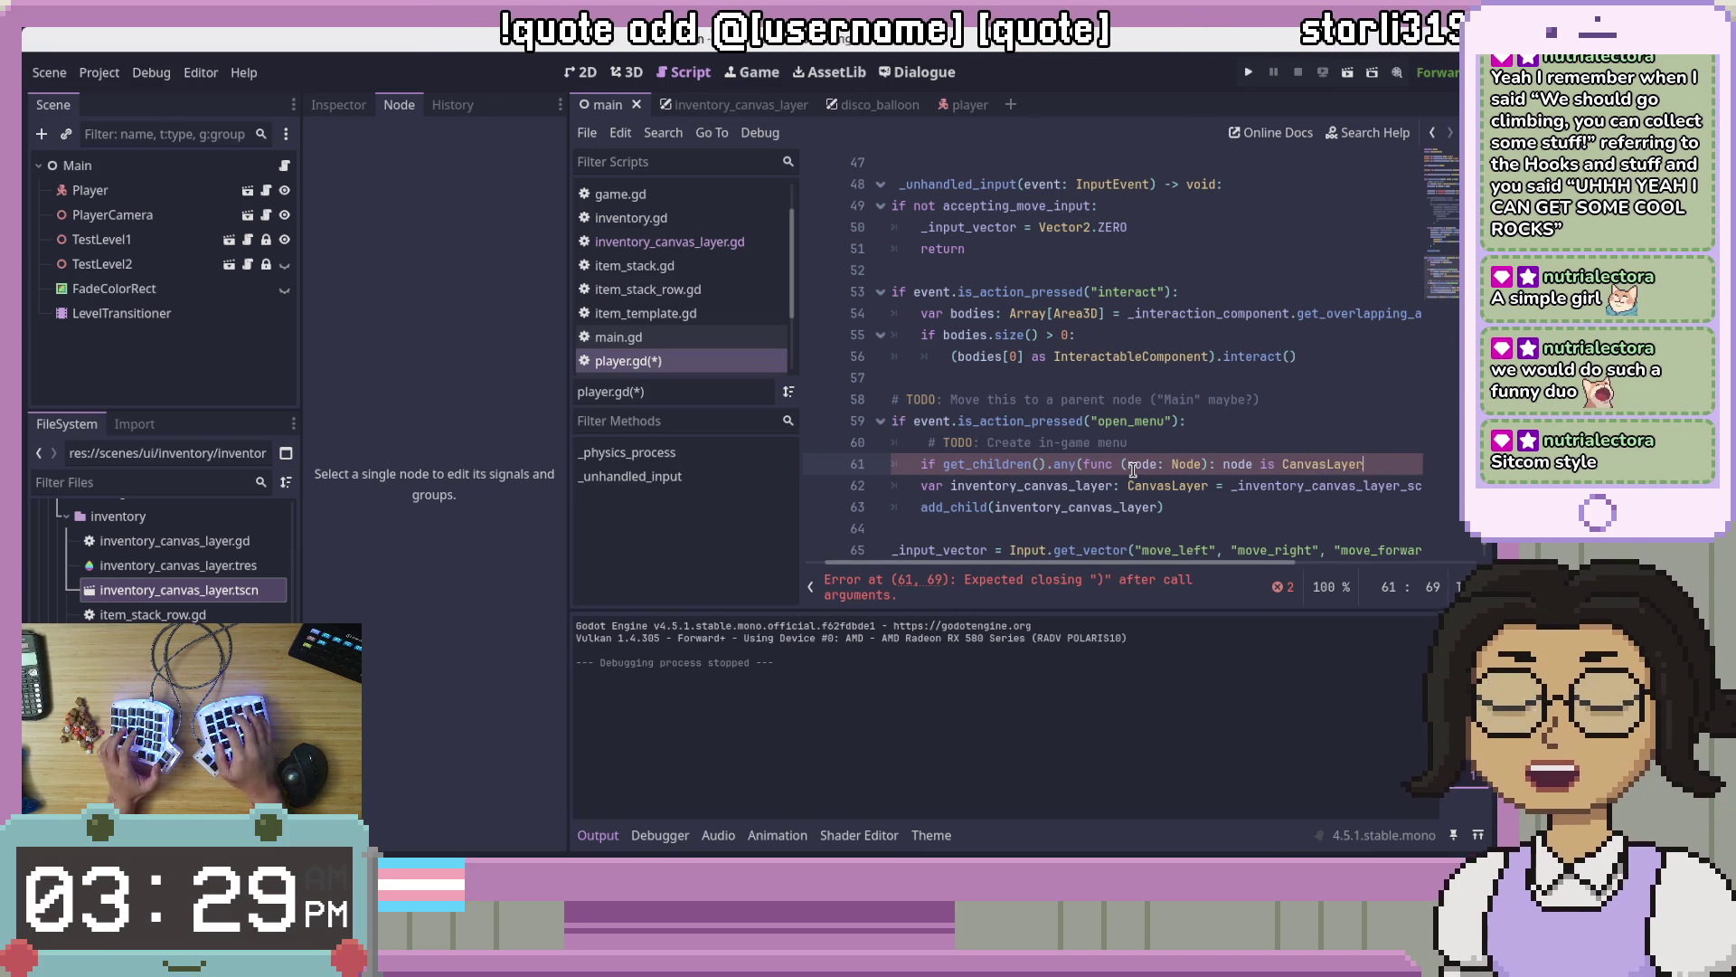
text():)
key(Return)
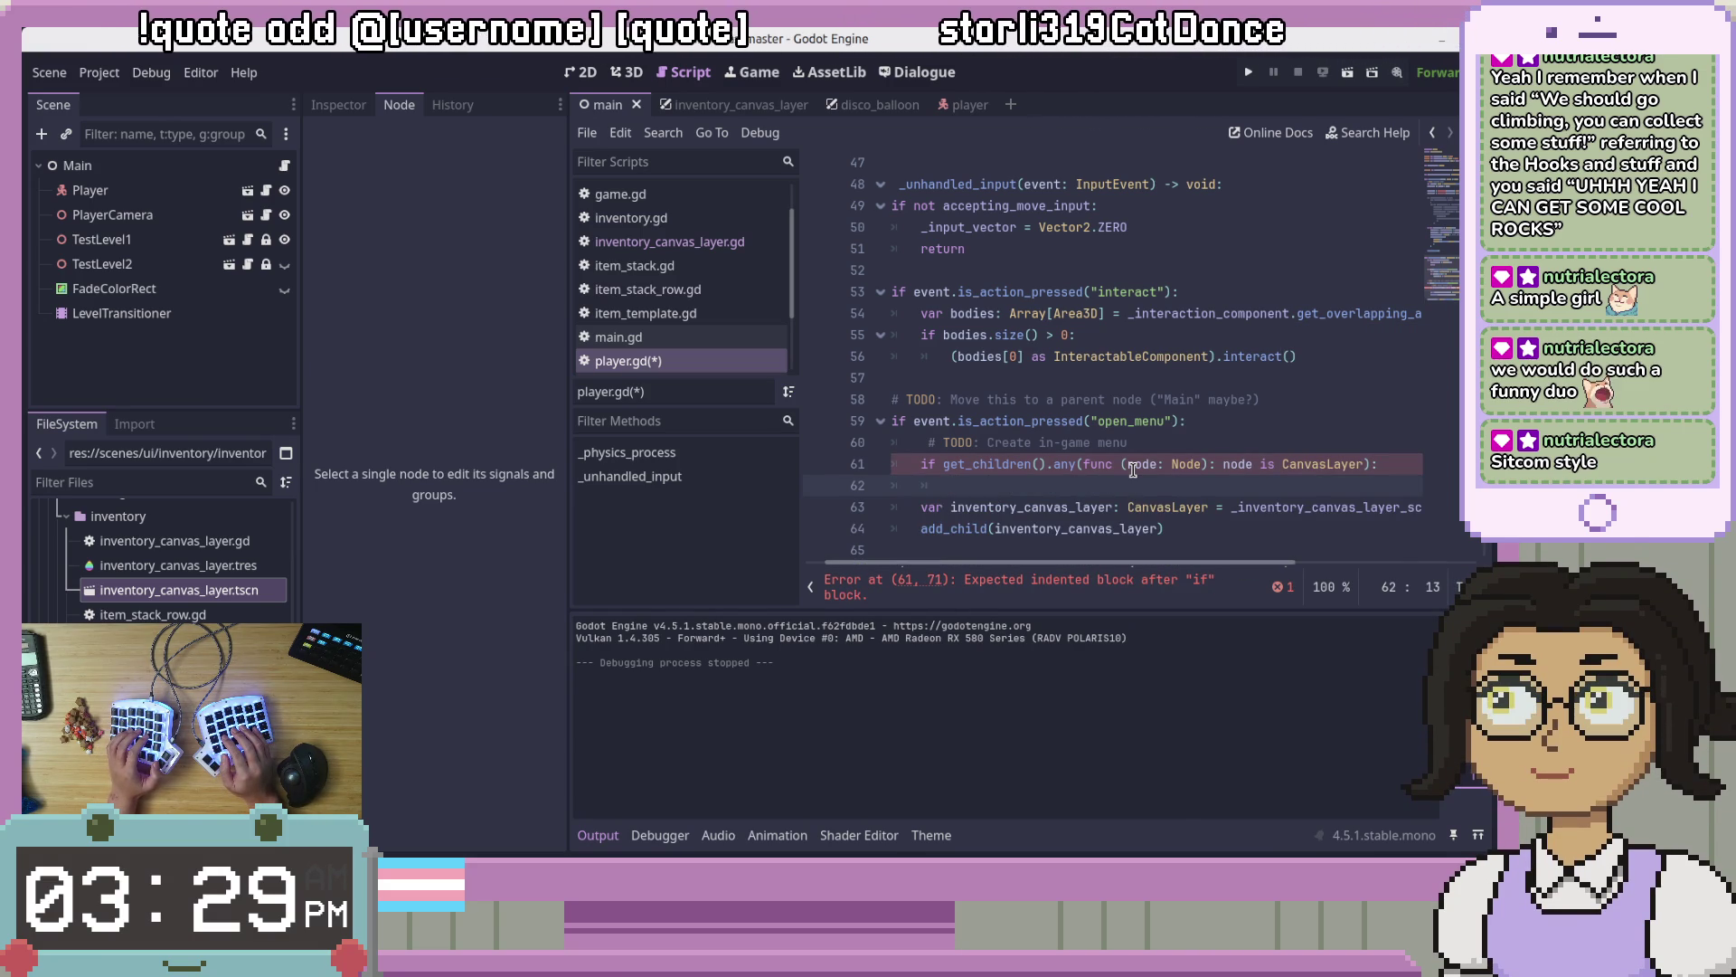
text(return)
key(ctrl+s)
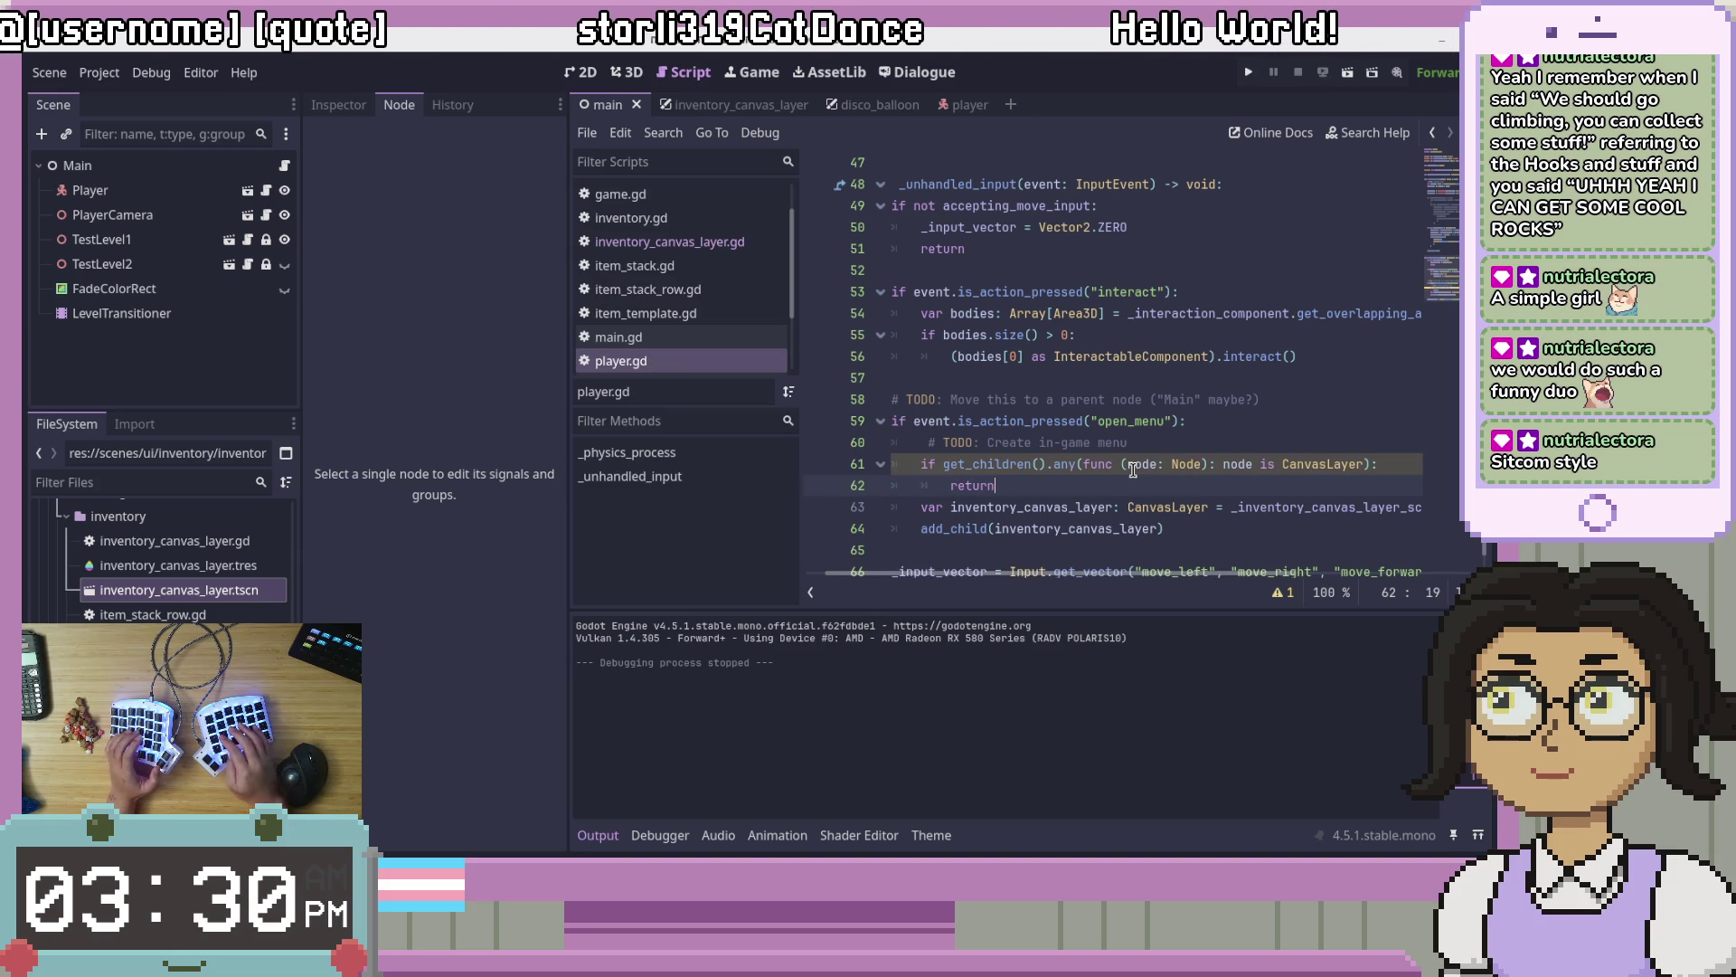
Step: After checking the Array.any docs, append '== true', add 'return' inside the lambda, and save
click(1289, 593)
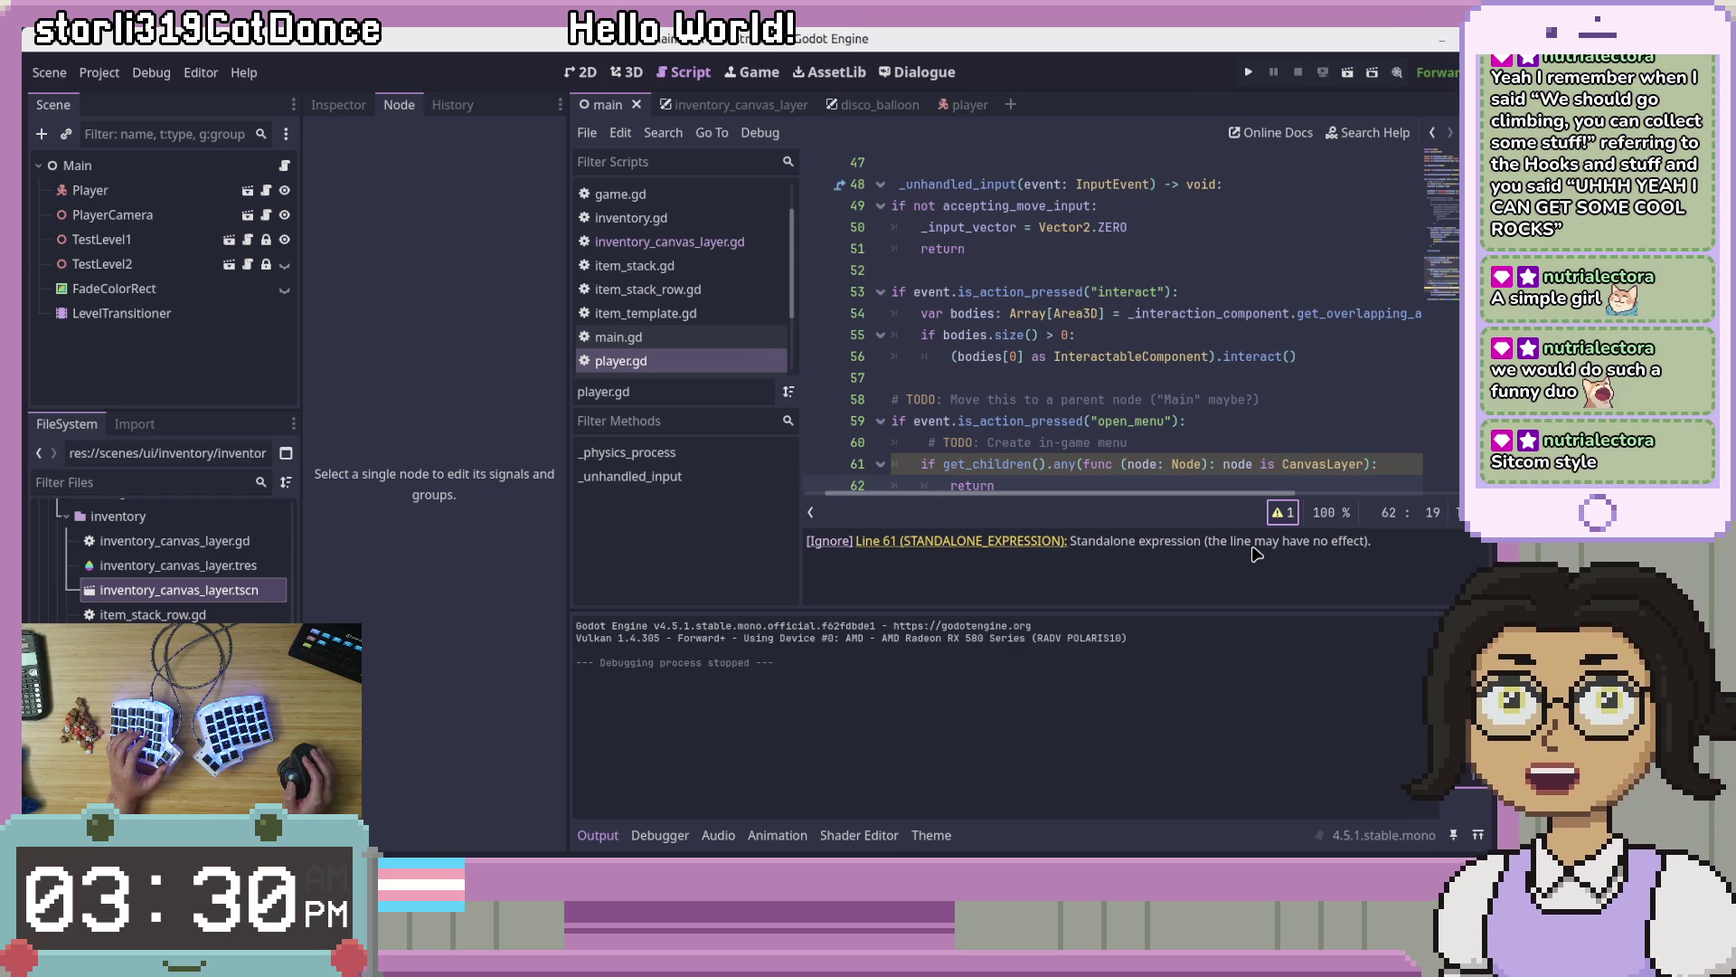
click(1072, 467)
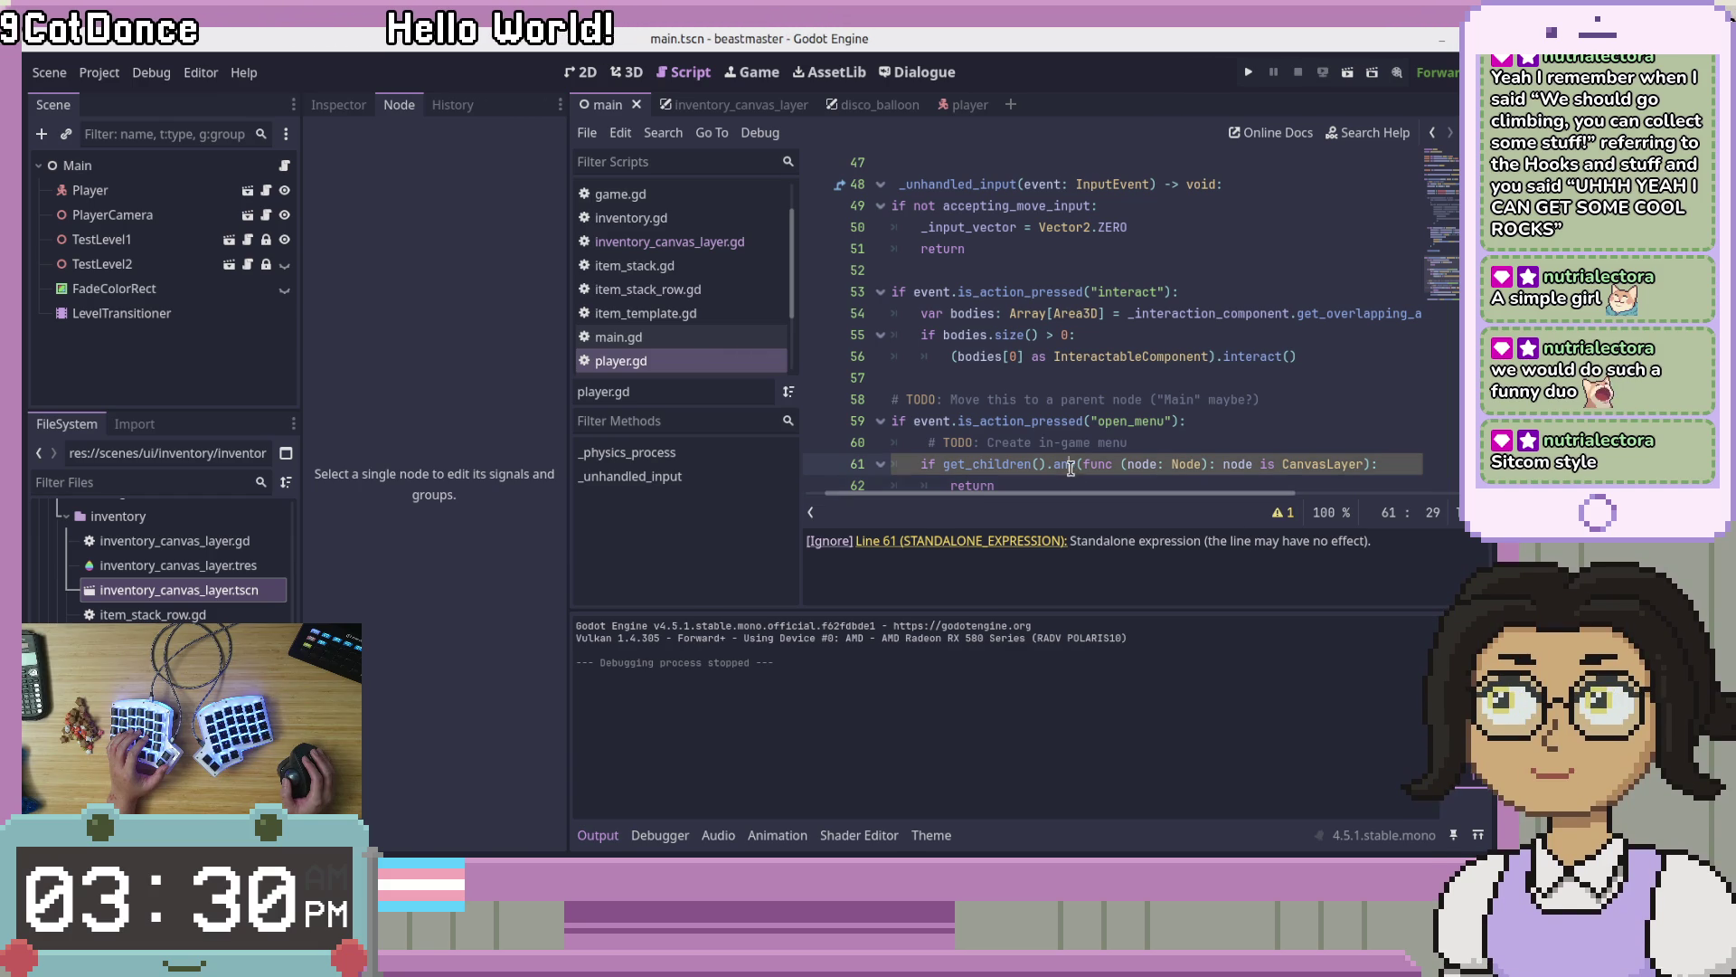
mouse_move(1066, 465)
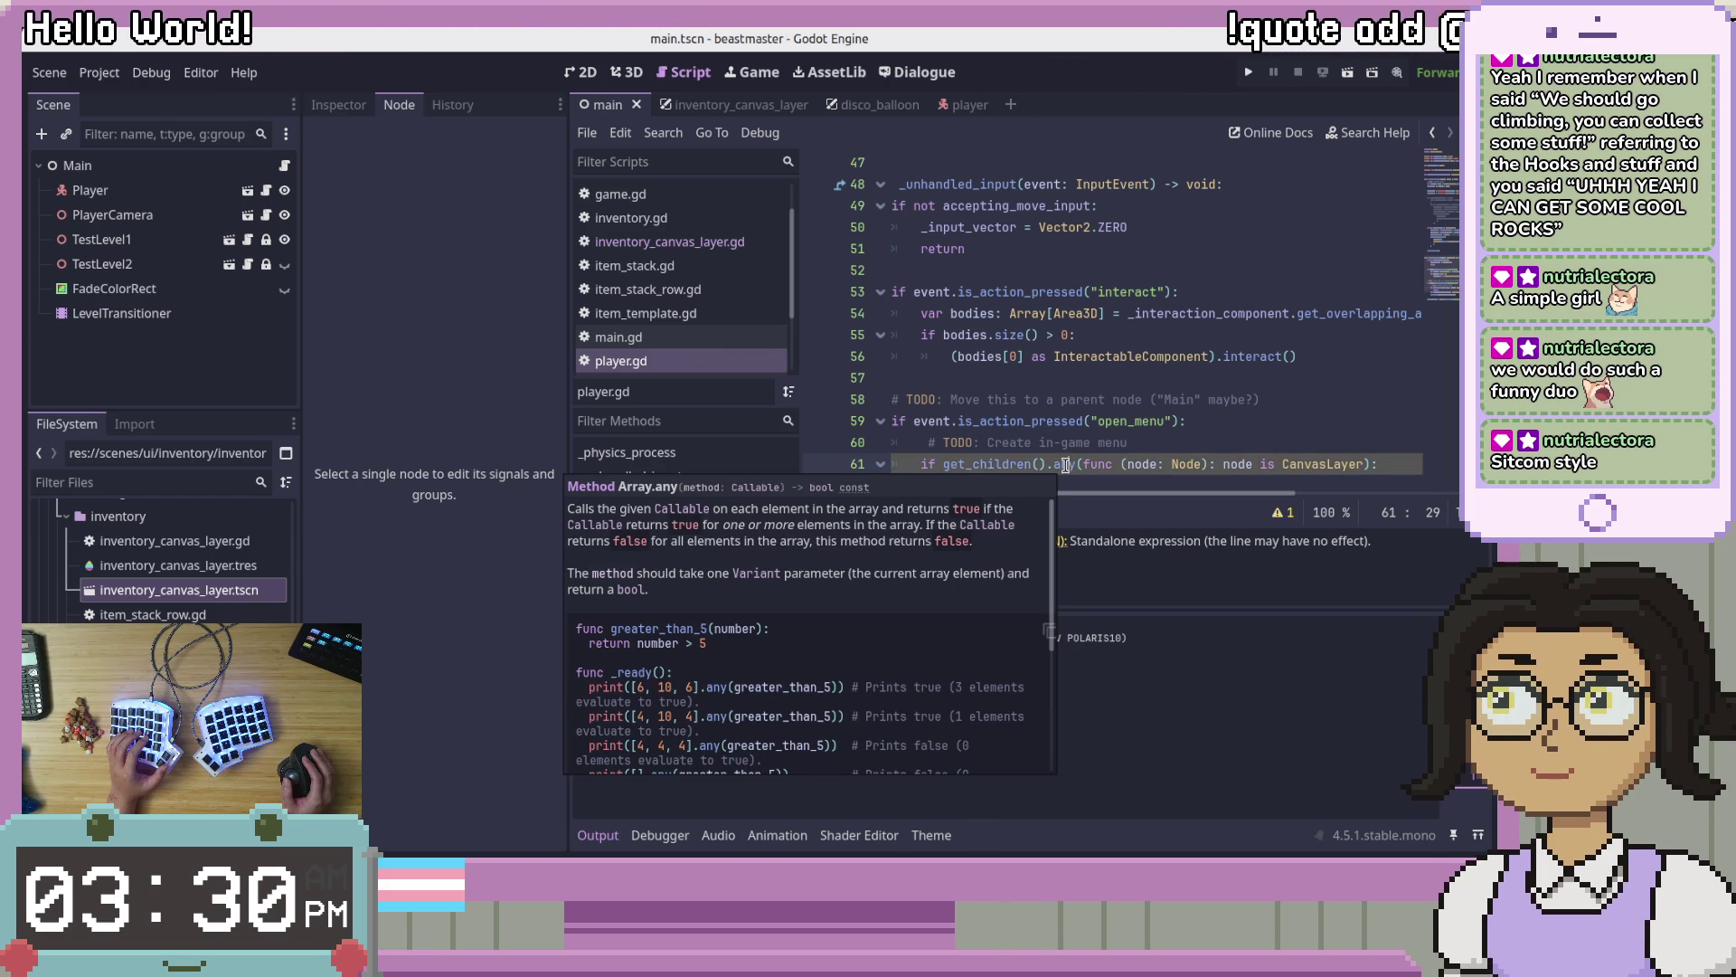
key(End)
key(Left)
text(==)
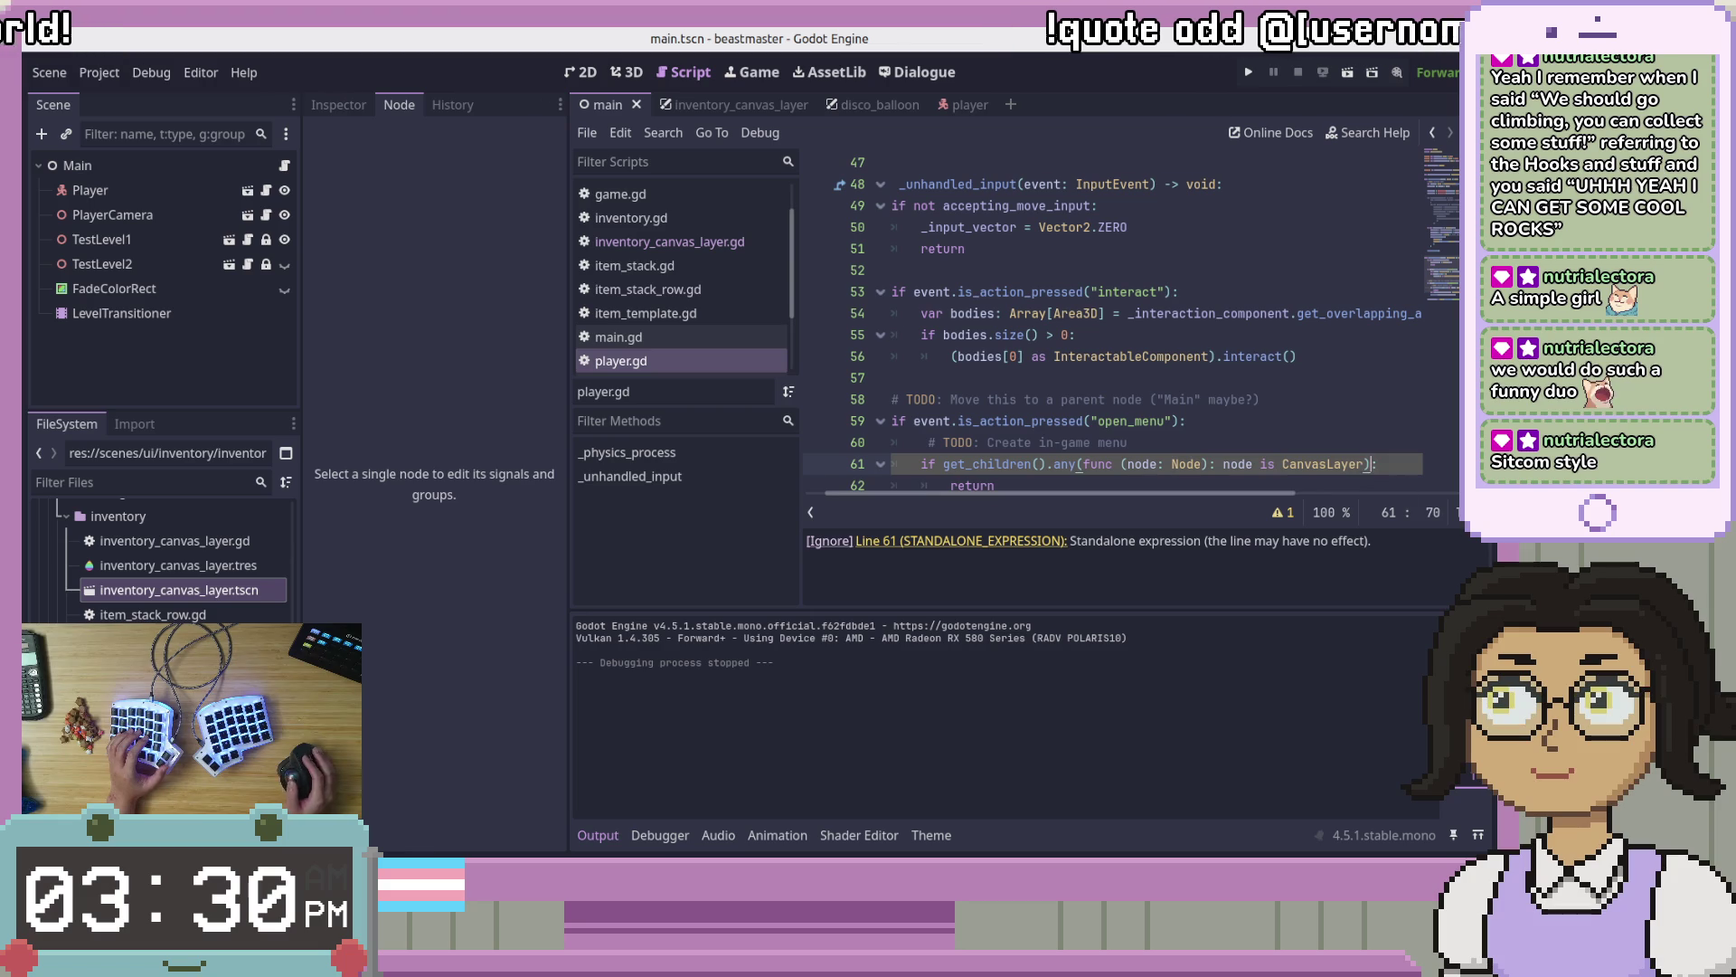
text( true)
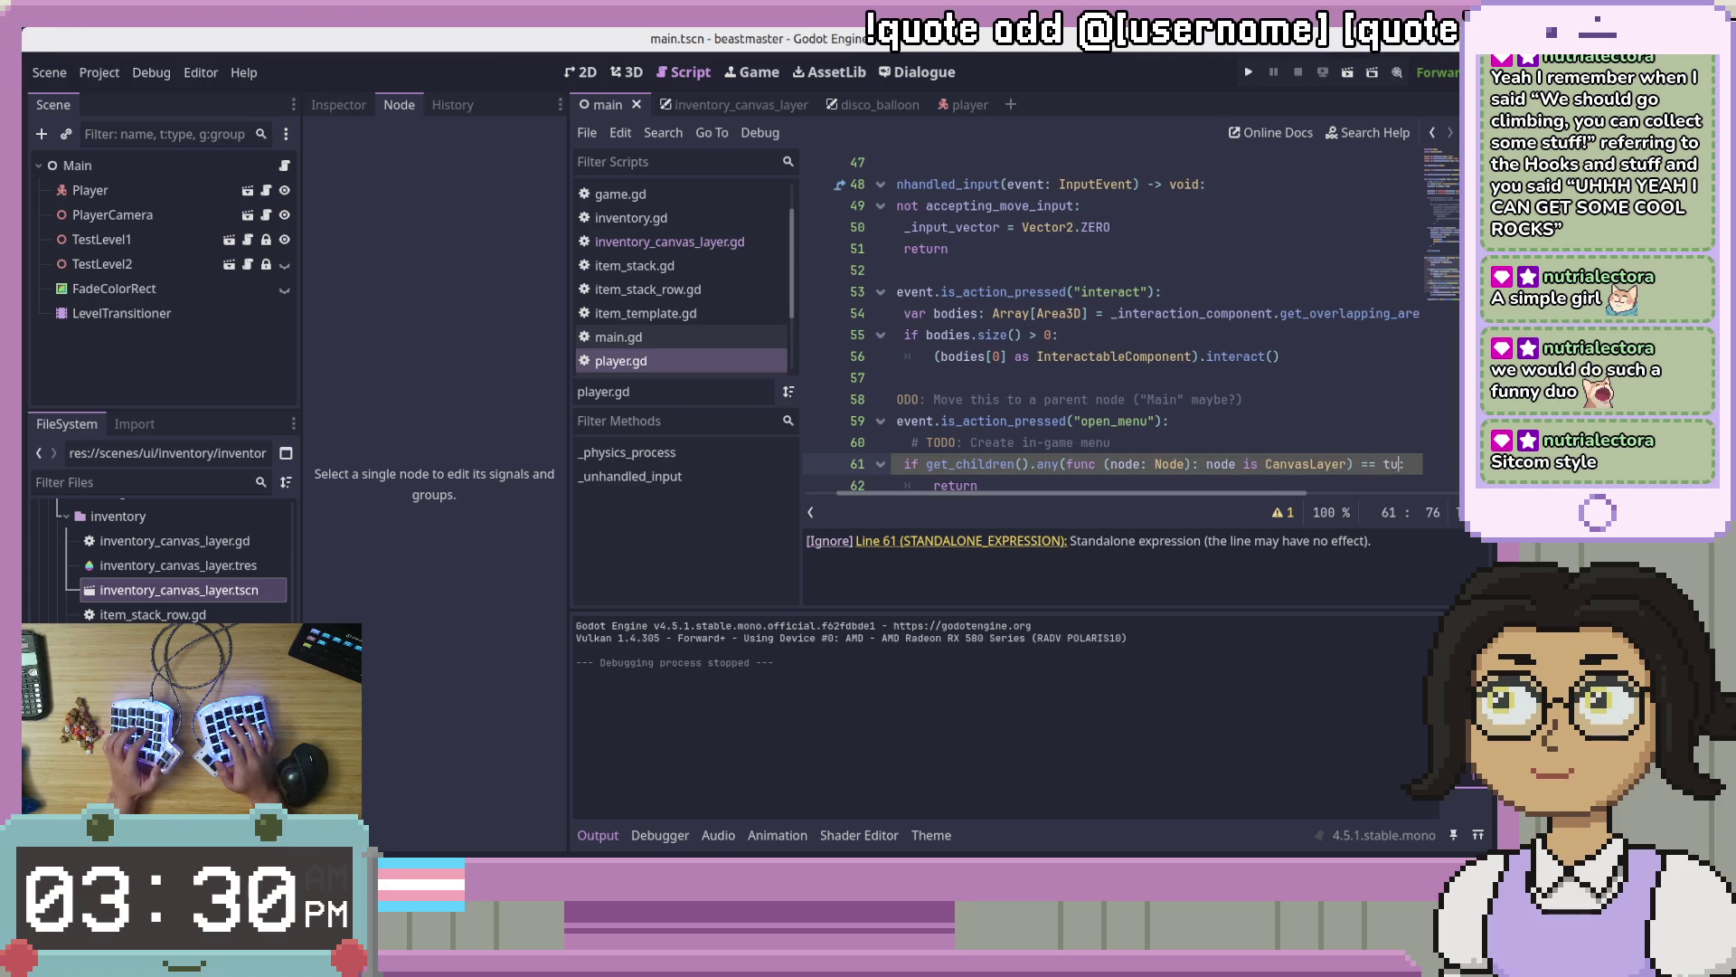
key(Escape)
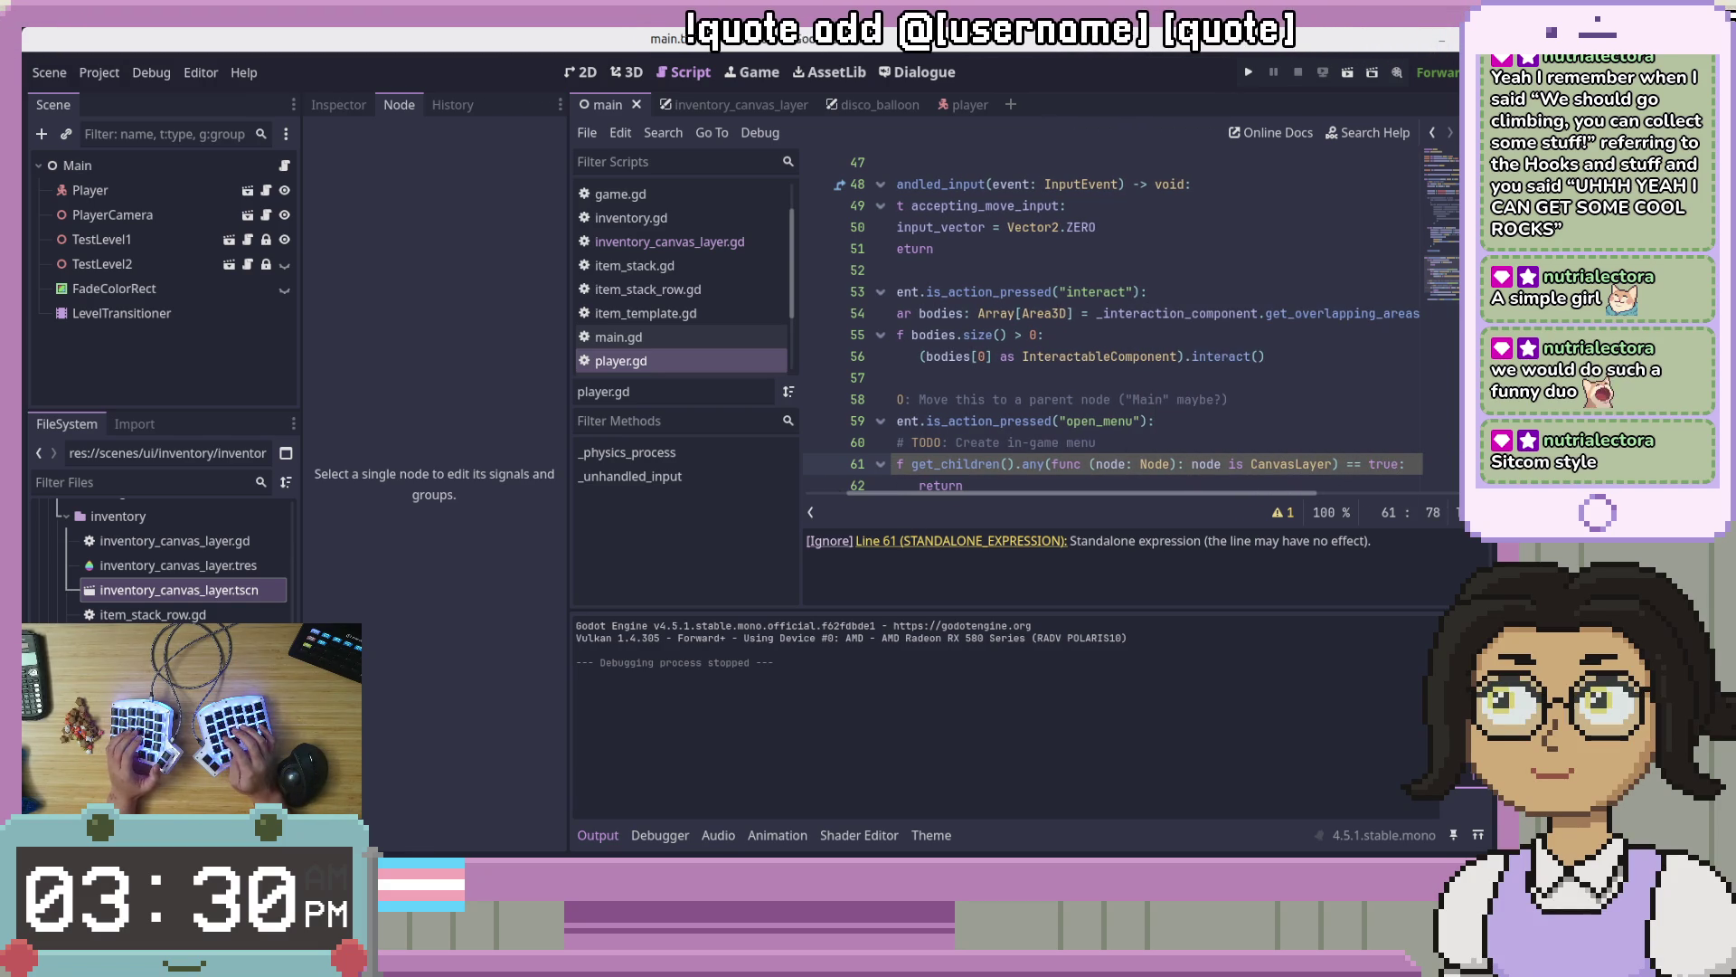
click(1215, 474)
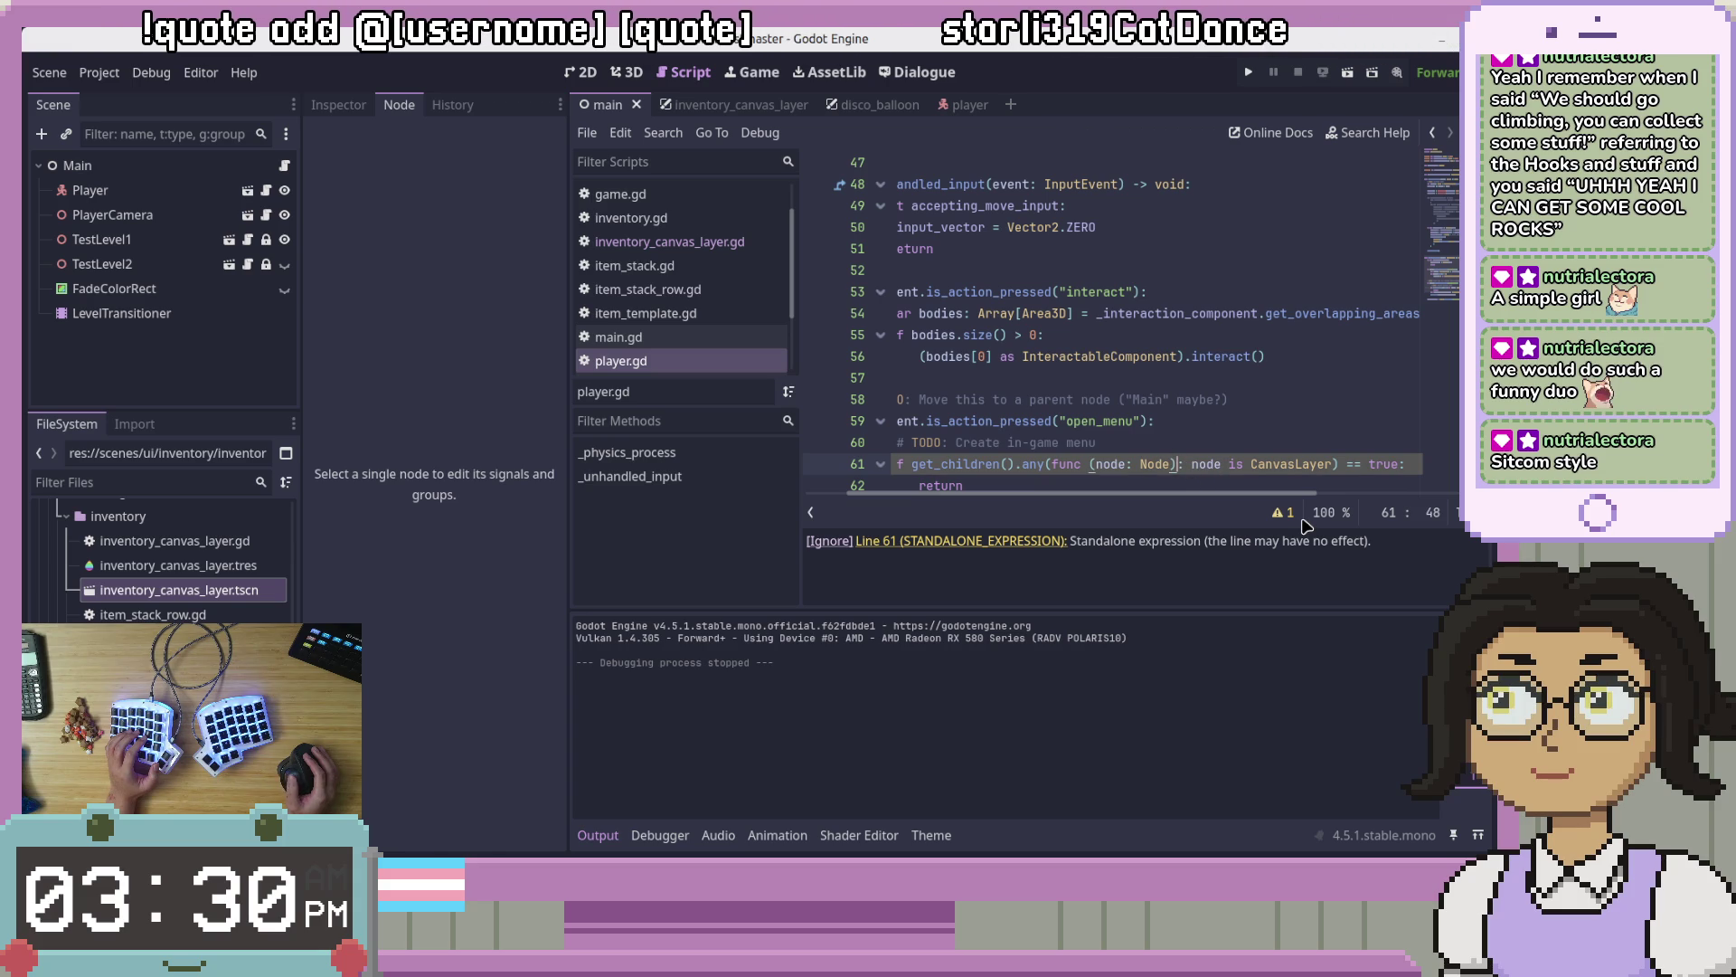
text(return)
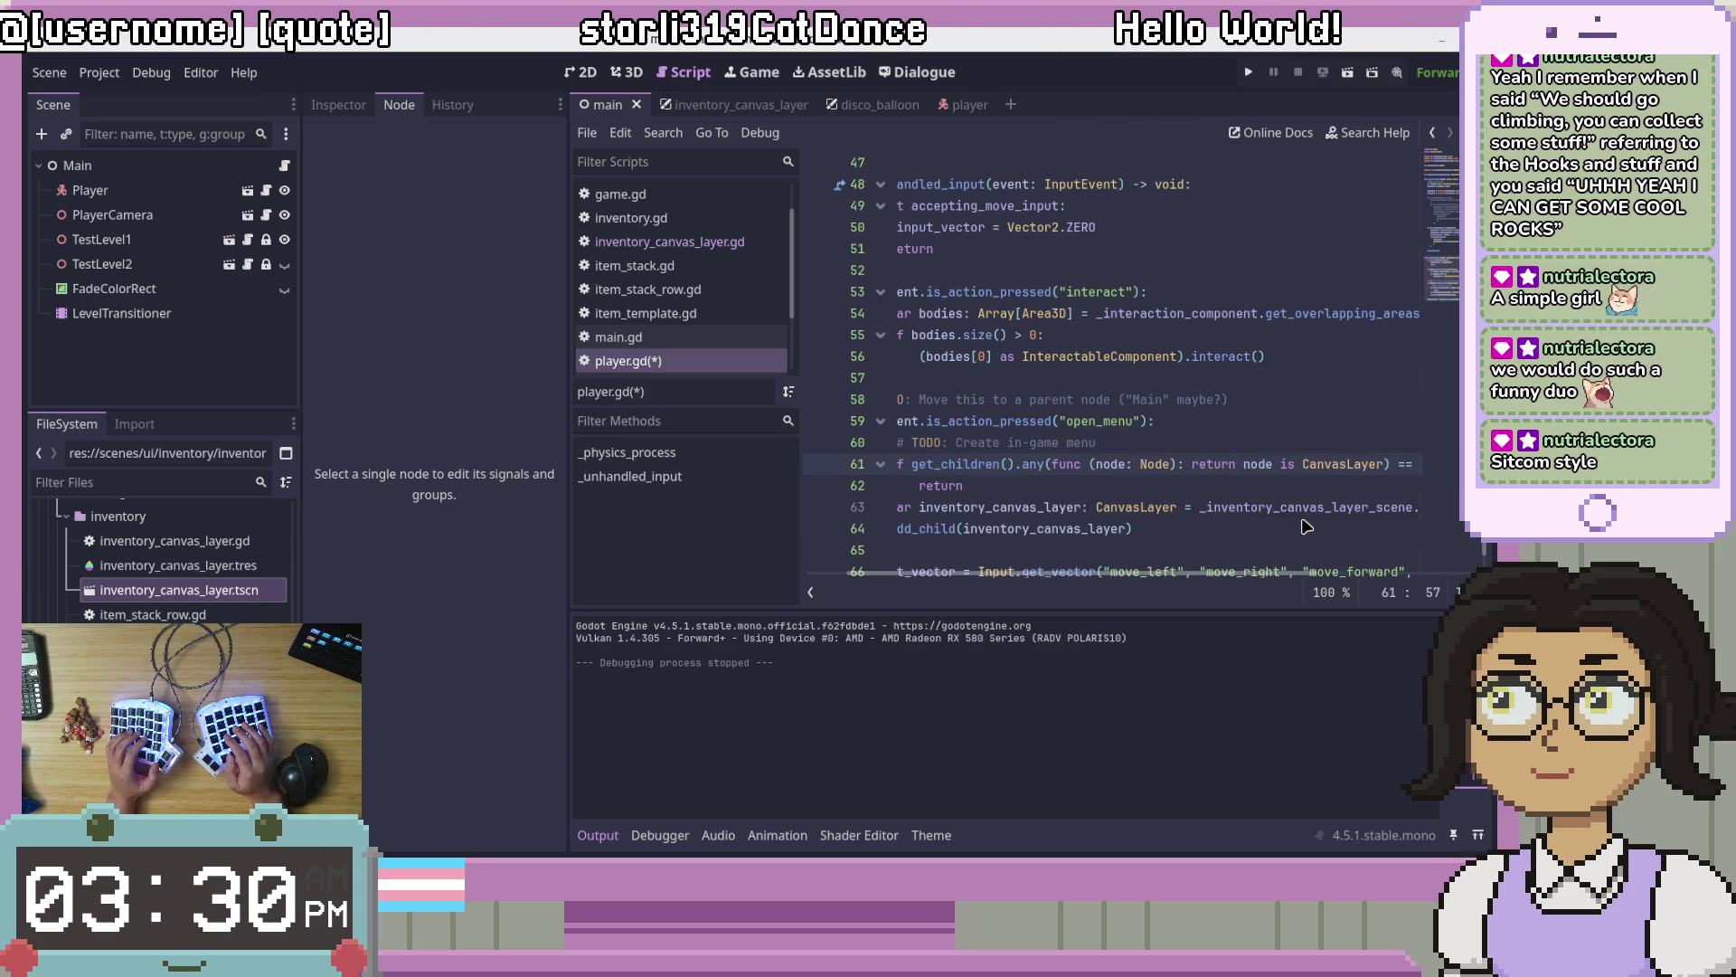
key(ctrl+s)
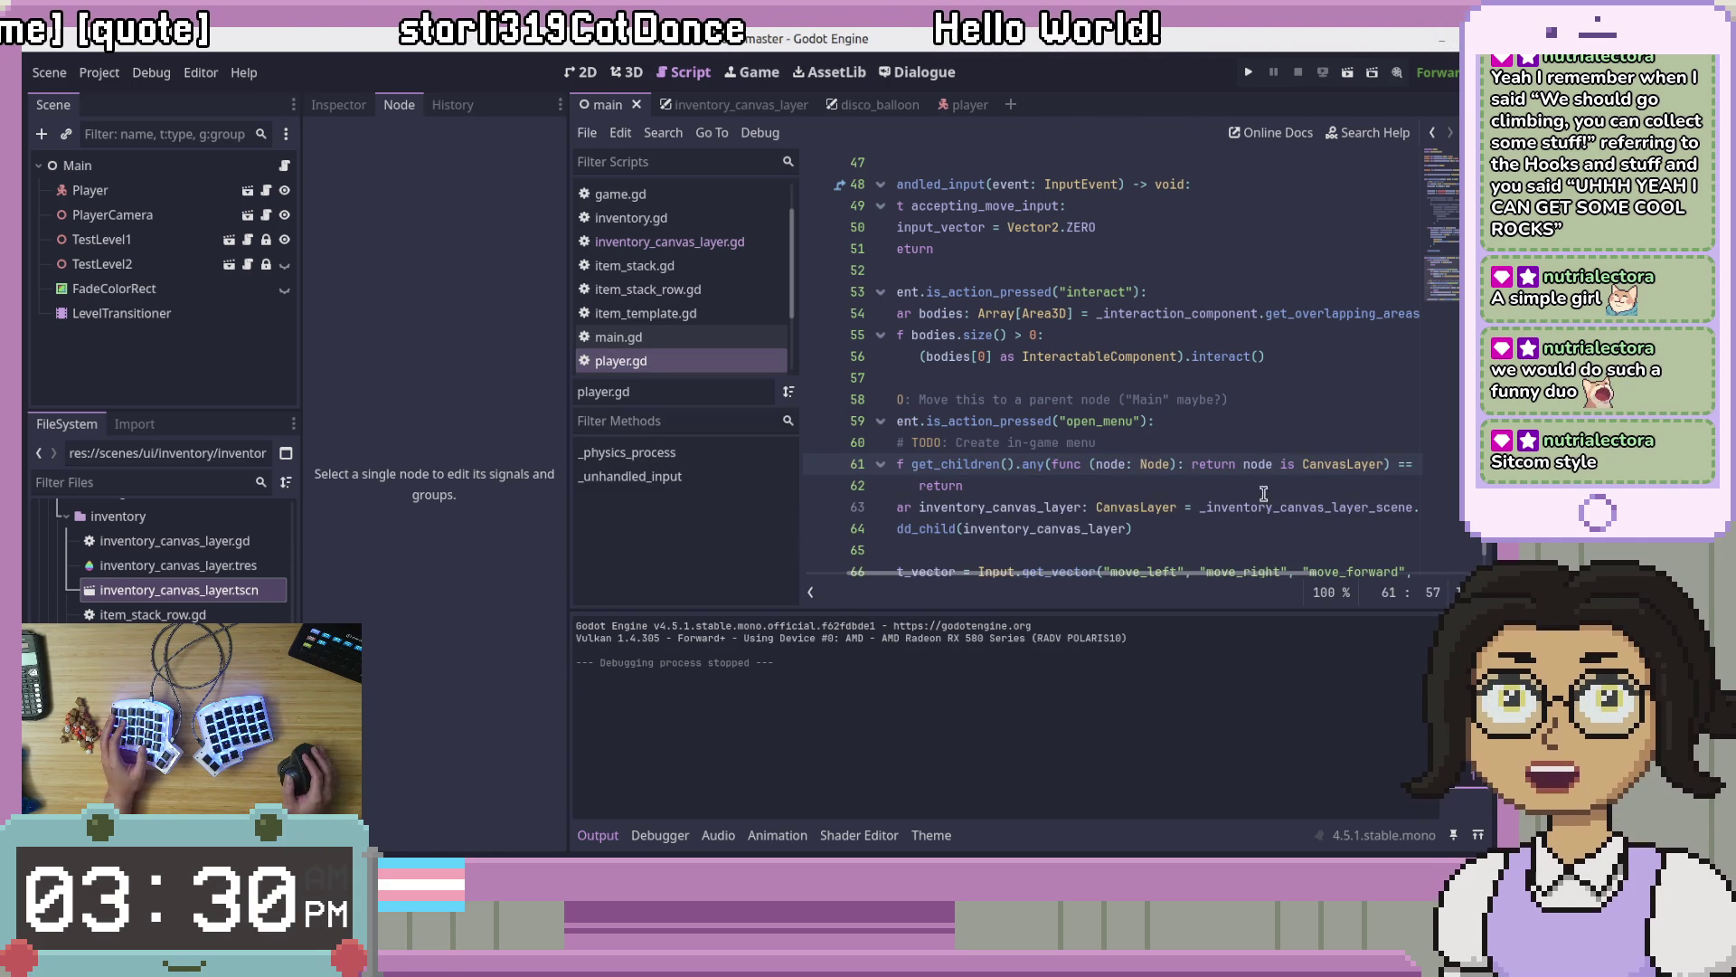
Step: Put the caret in line 61's return and scroll the open_menu code sideways
click(1230, 468)
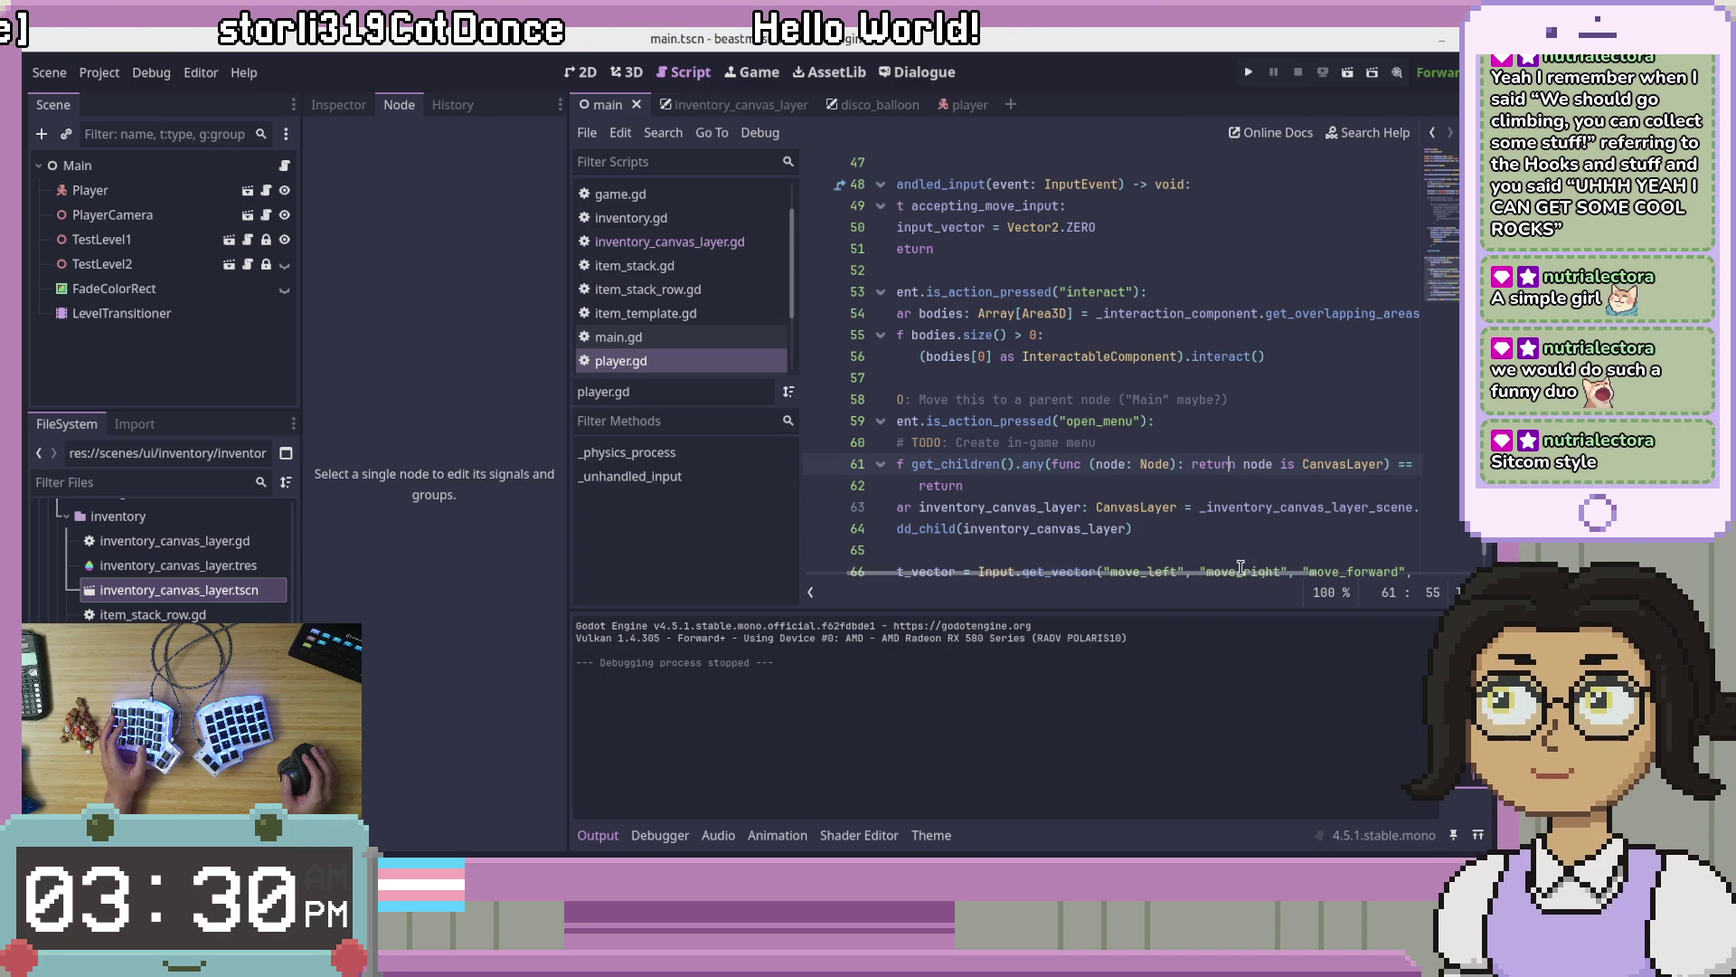
scroll(1251, 581, left, 3)
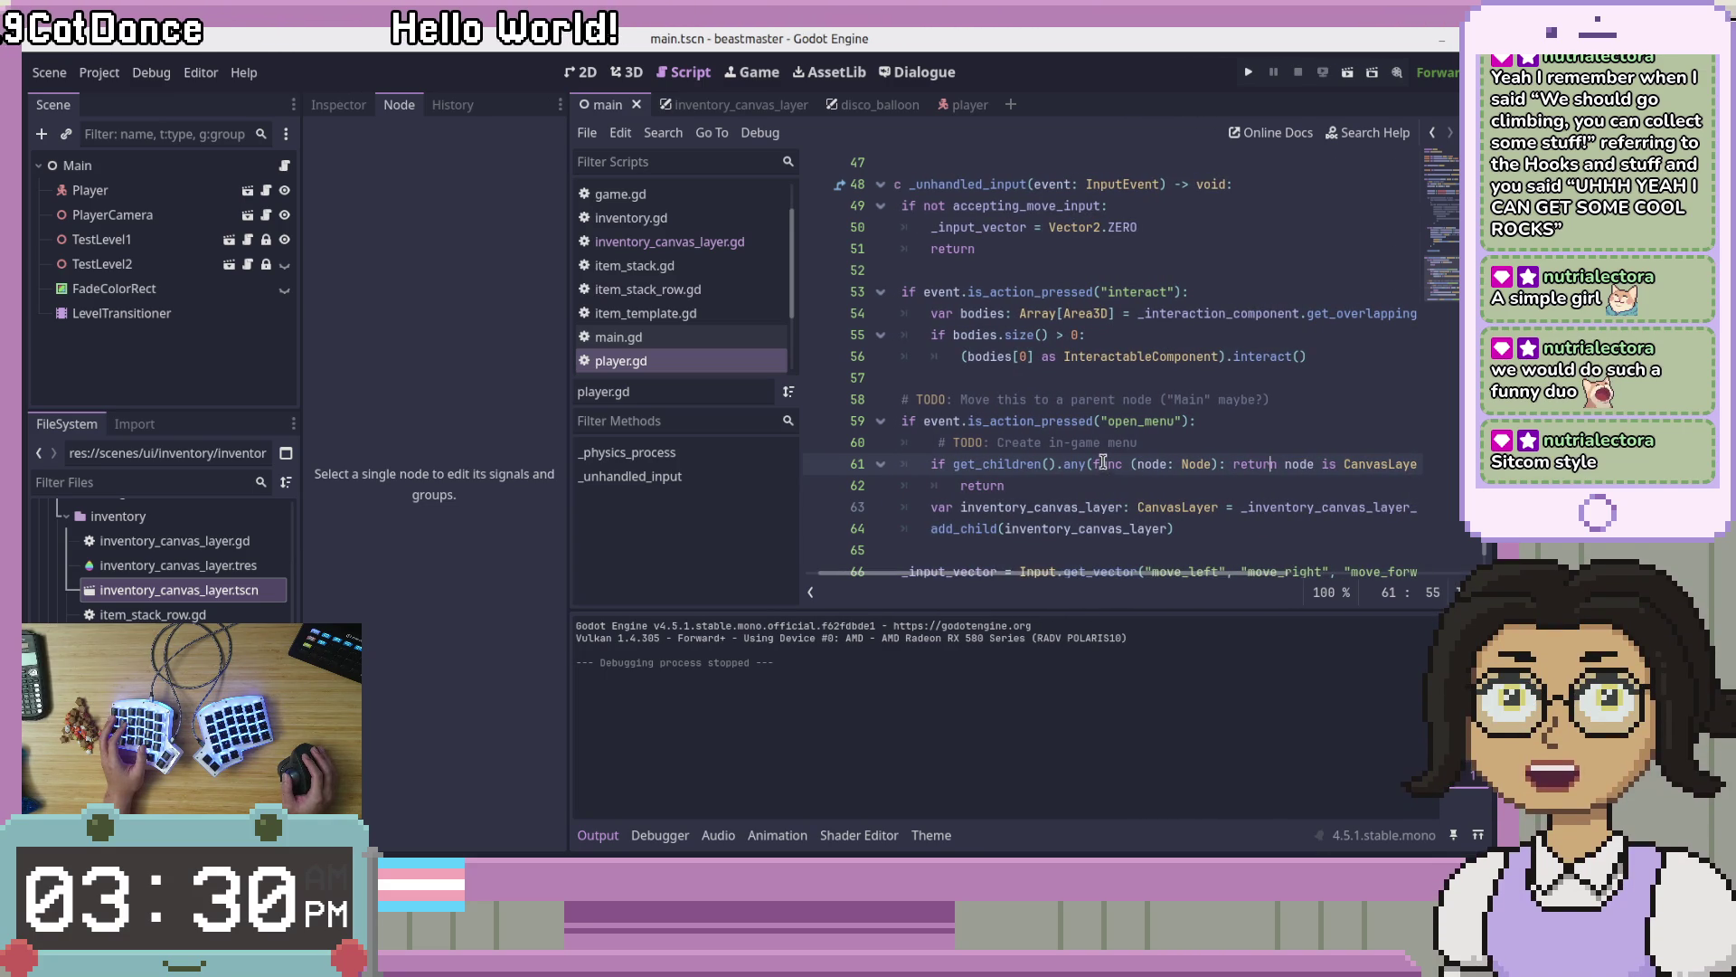
scroll(1137, 579, right, 3)
scroll(1144, 583, left, 2)
scroll(1145, 587, left, 1)
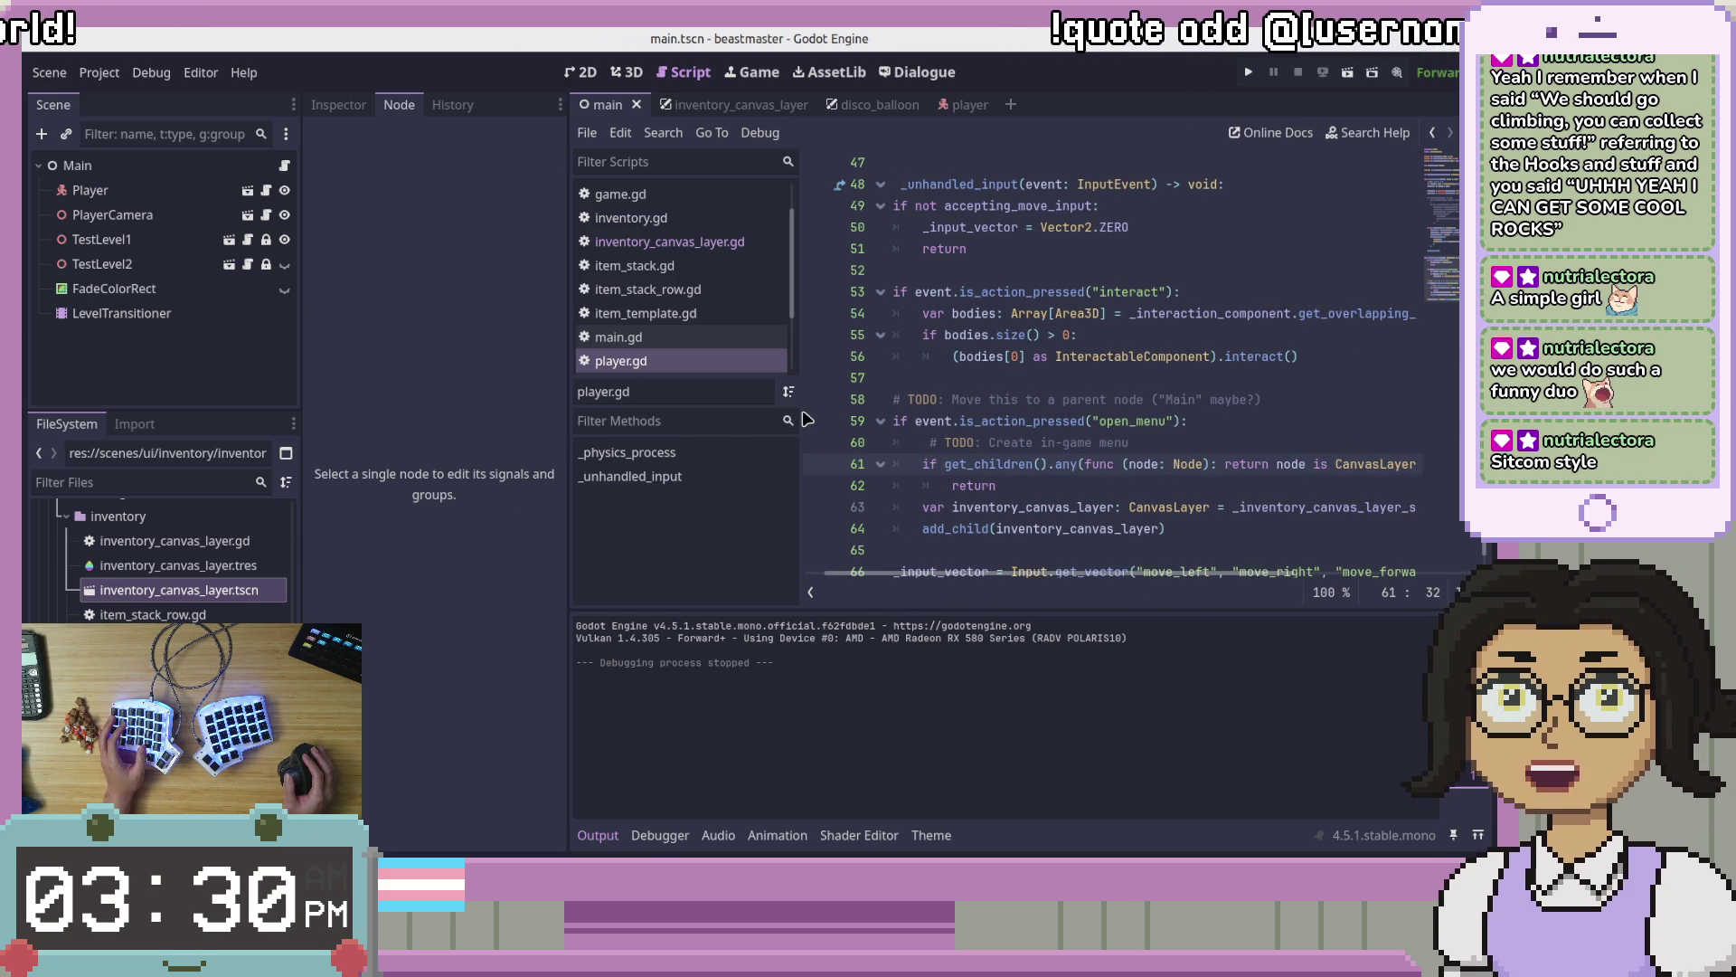
Step: Widen the code editor via the script list divider, then run the game from line 62
drag(795, 408, 769, 398)
drag(913, 584, 920, 581)
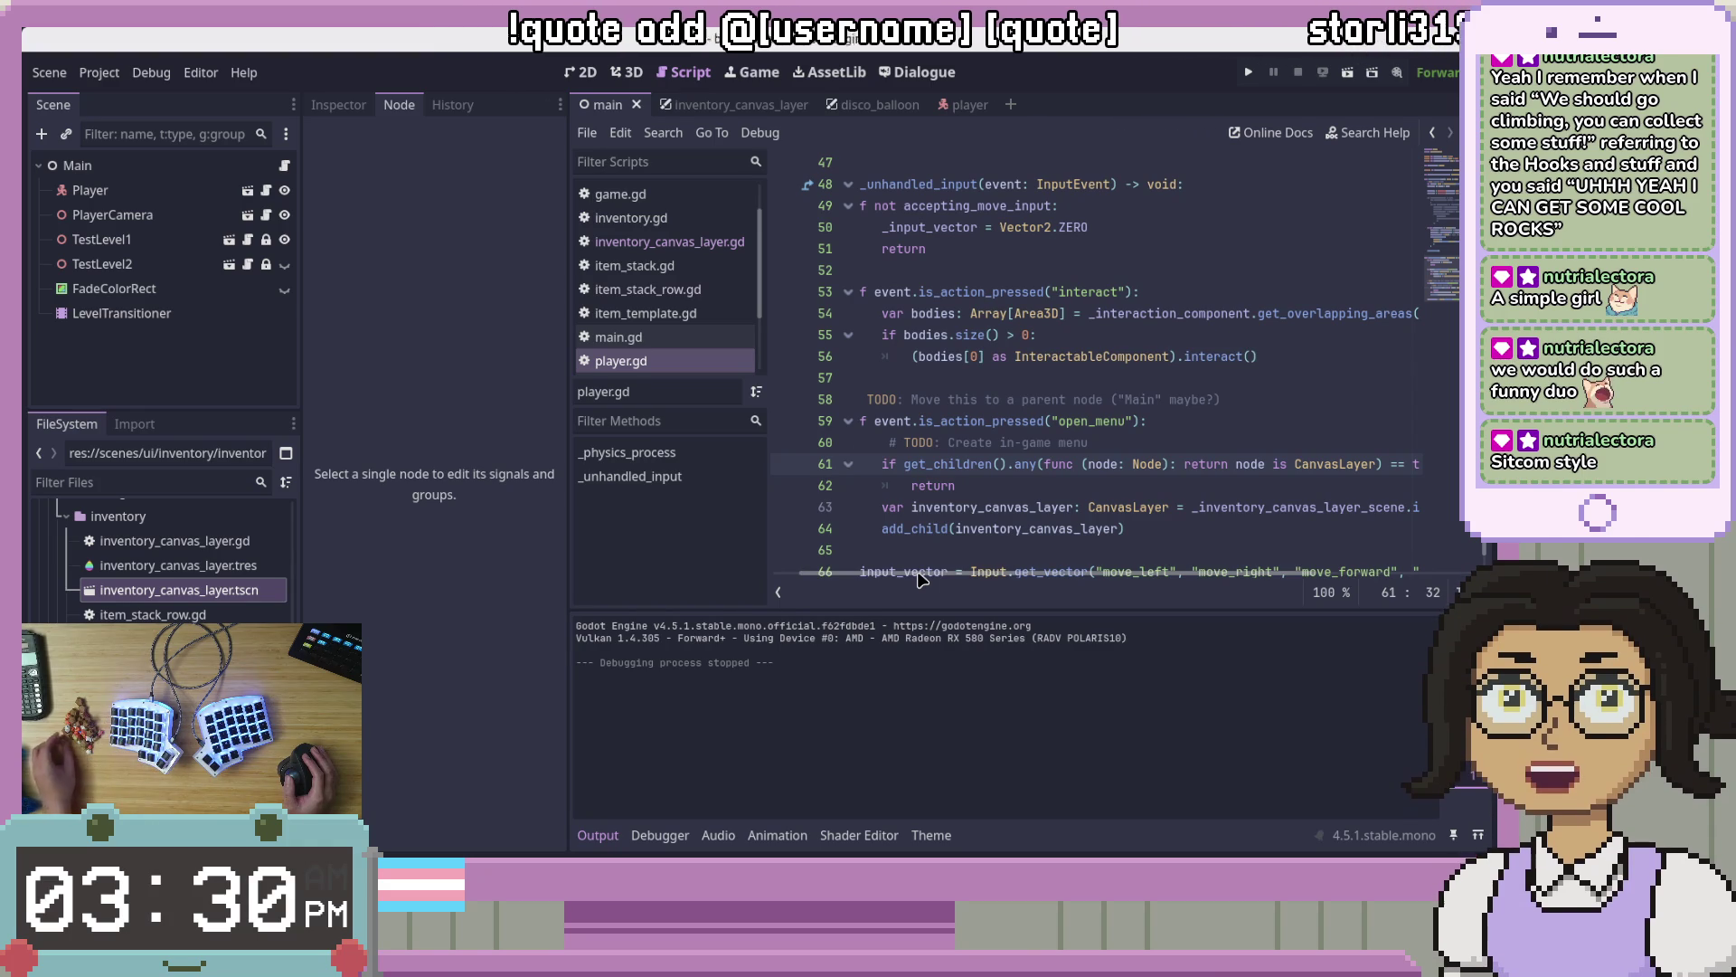
drag(918, 577, 974, 577)
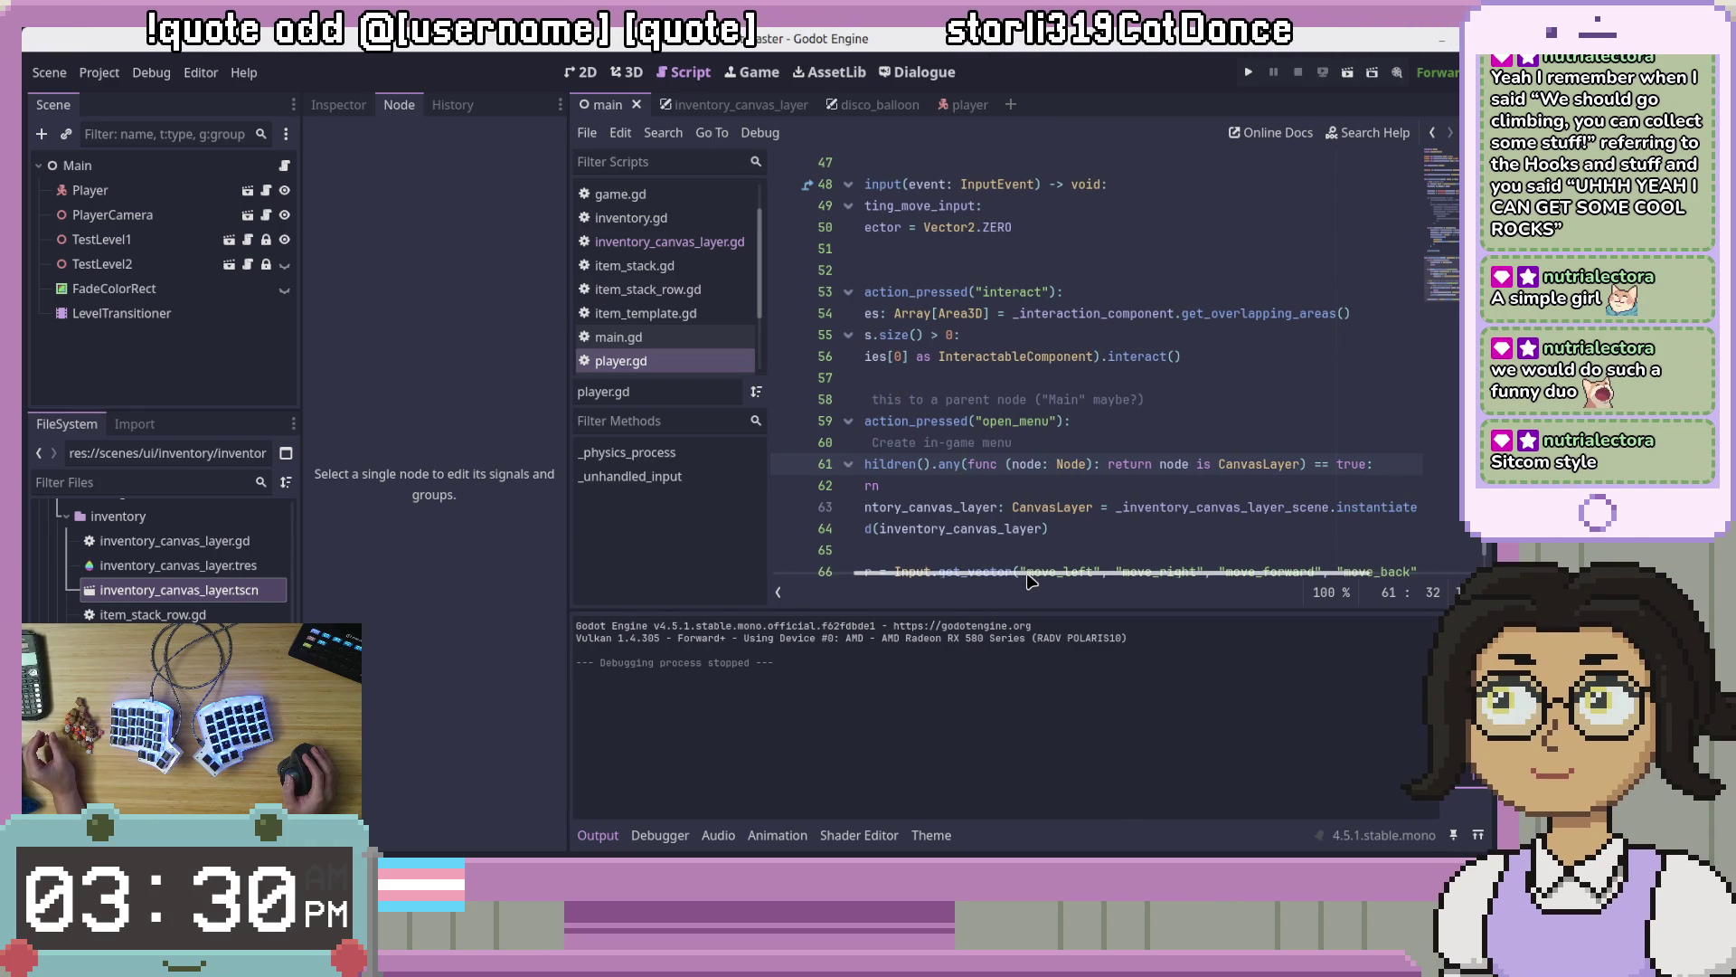
drag(1029, 581, 977, 583)
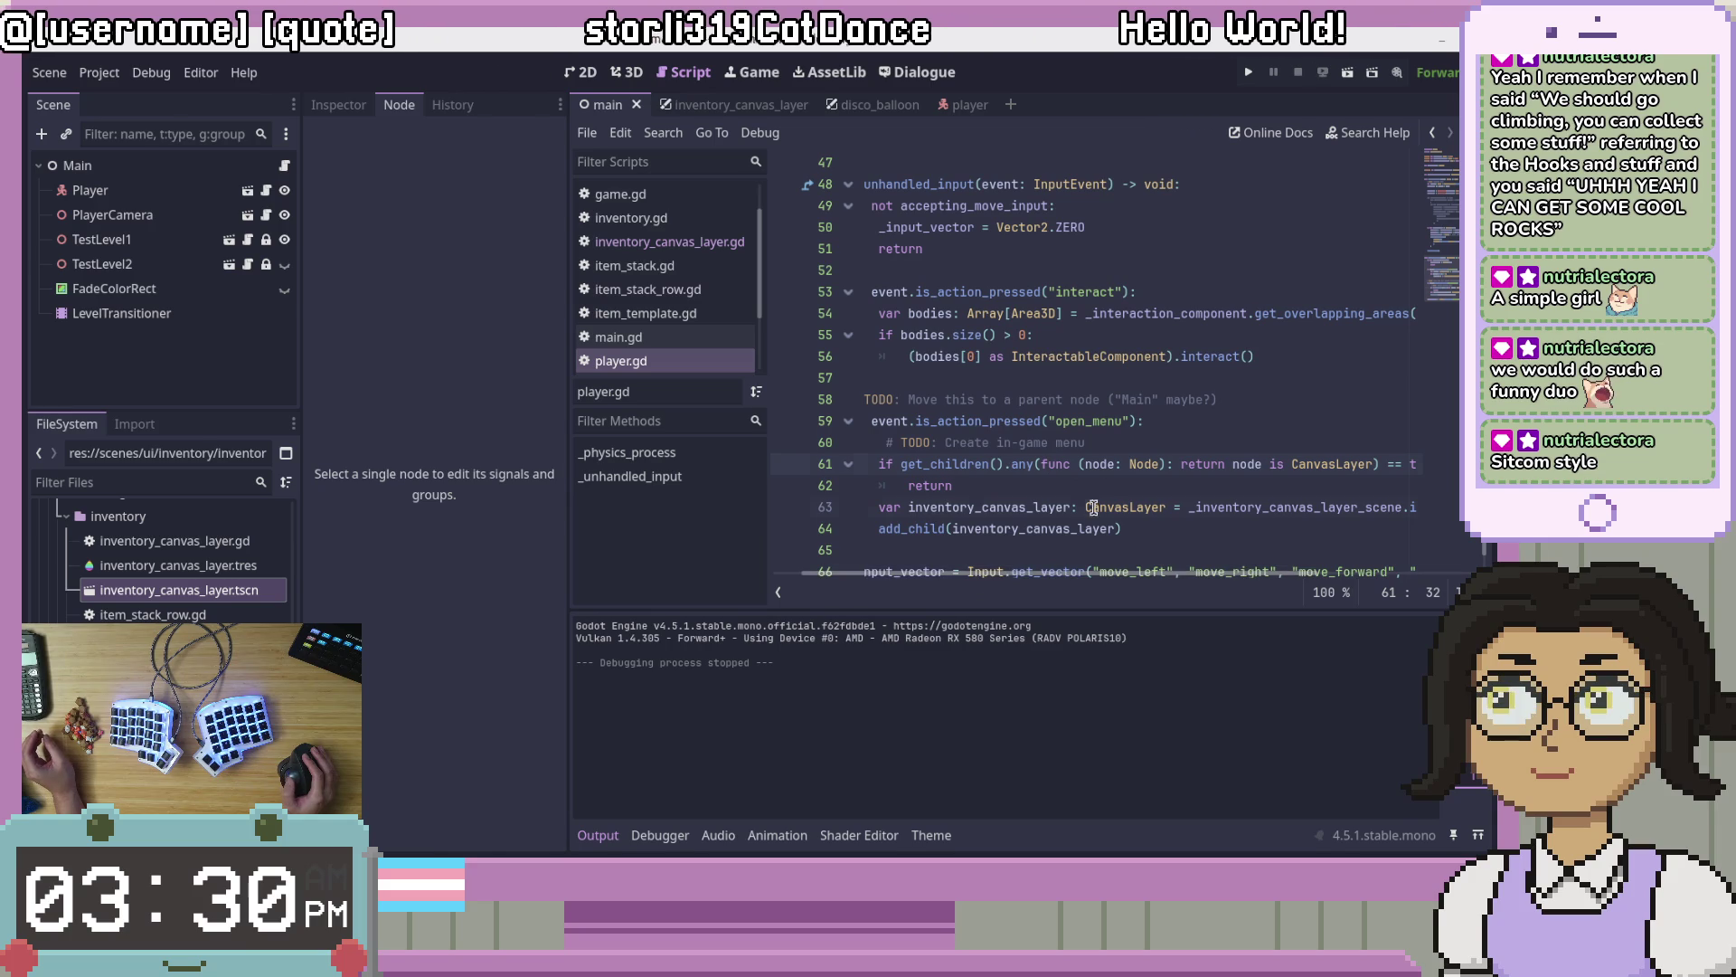
click(984, 486)
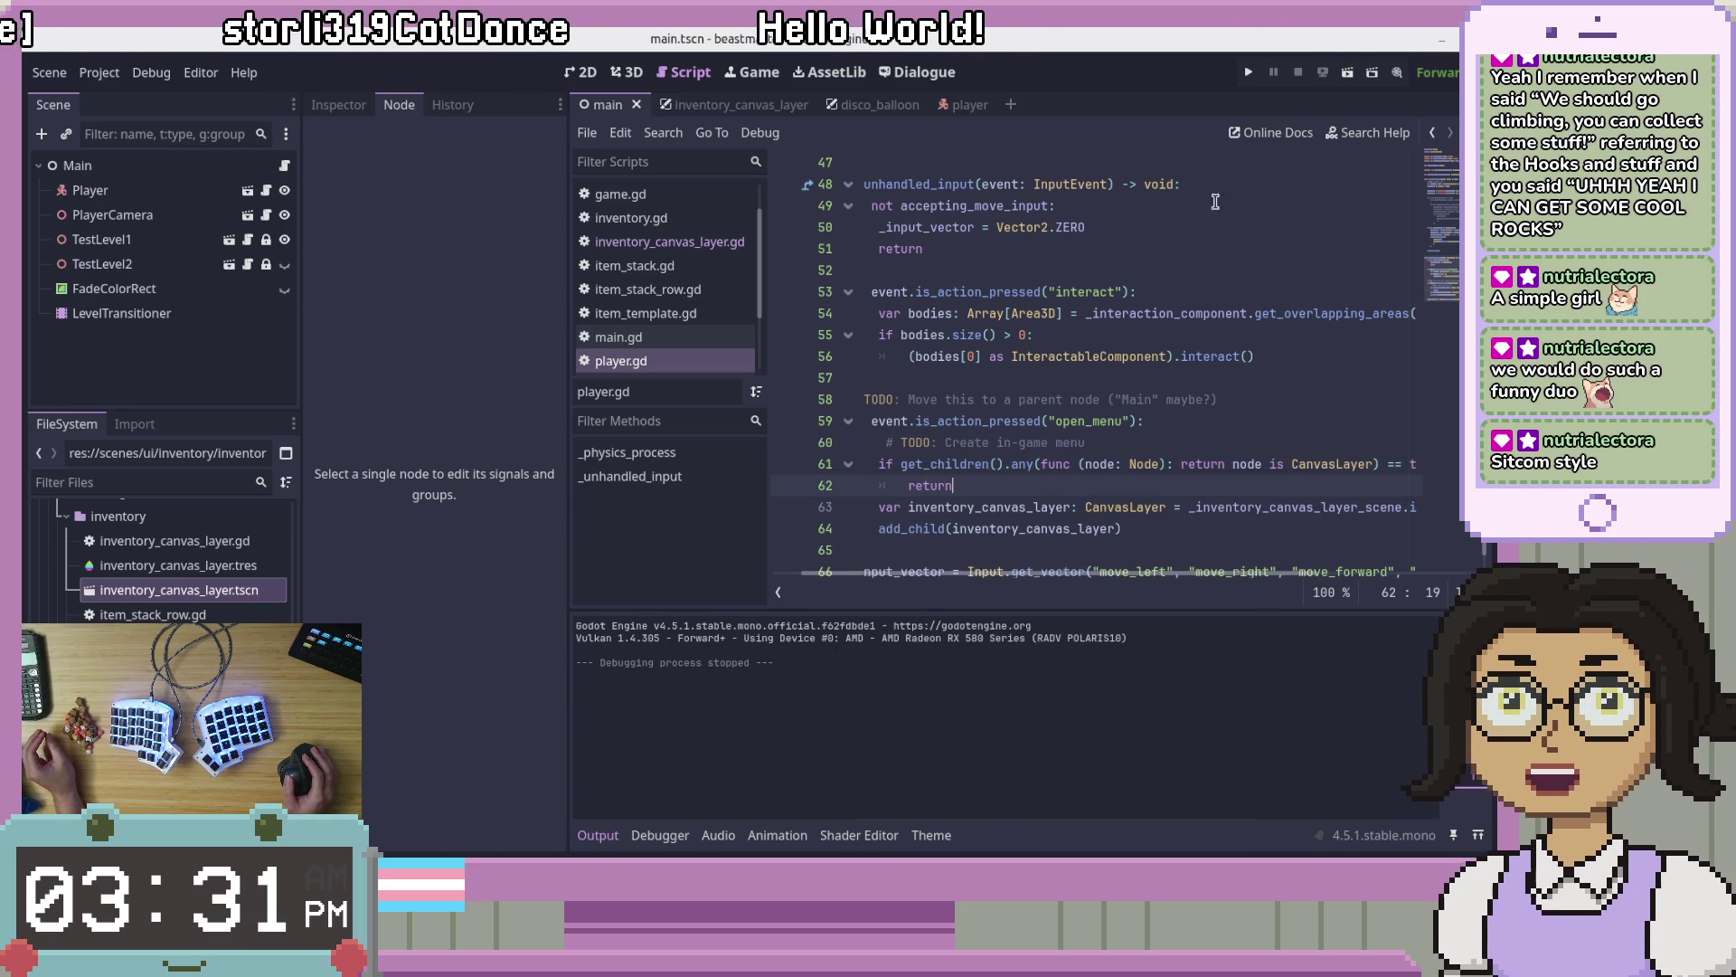
click(1250, 72)
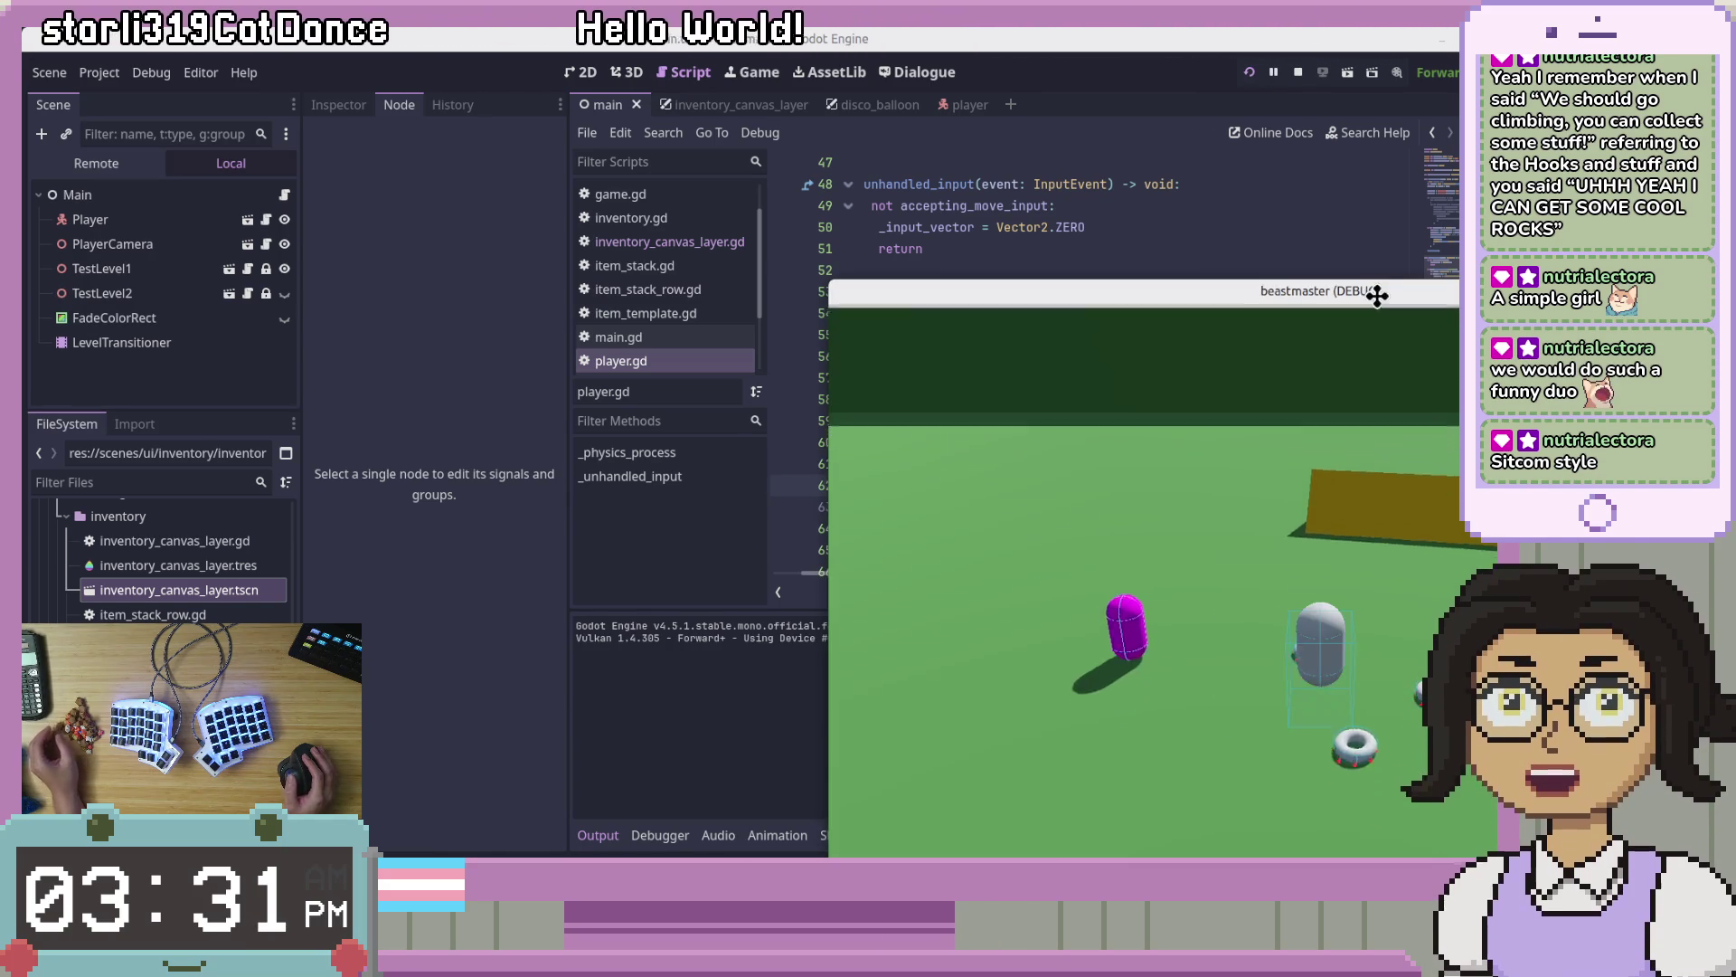
drag(1045, 170, 948, 132)
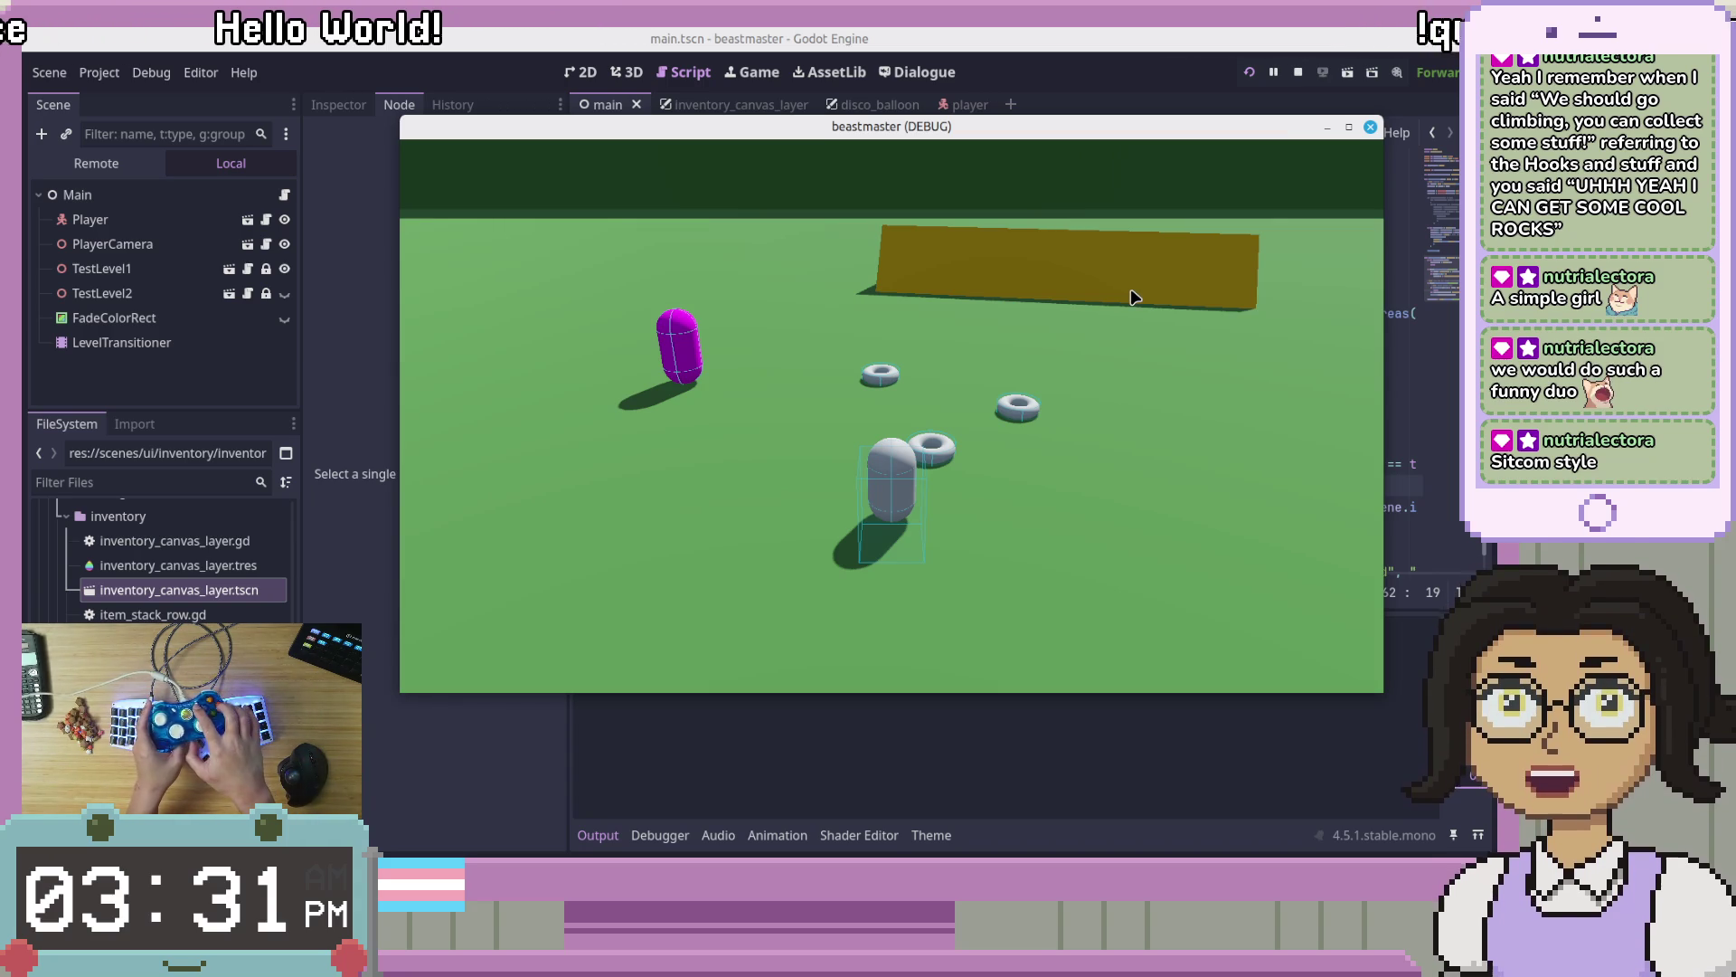
key(i)
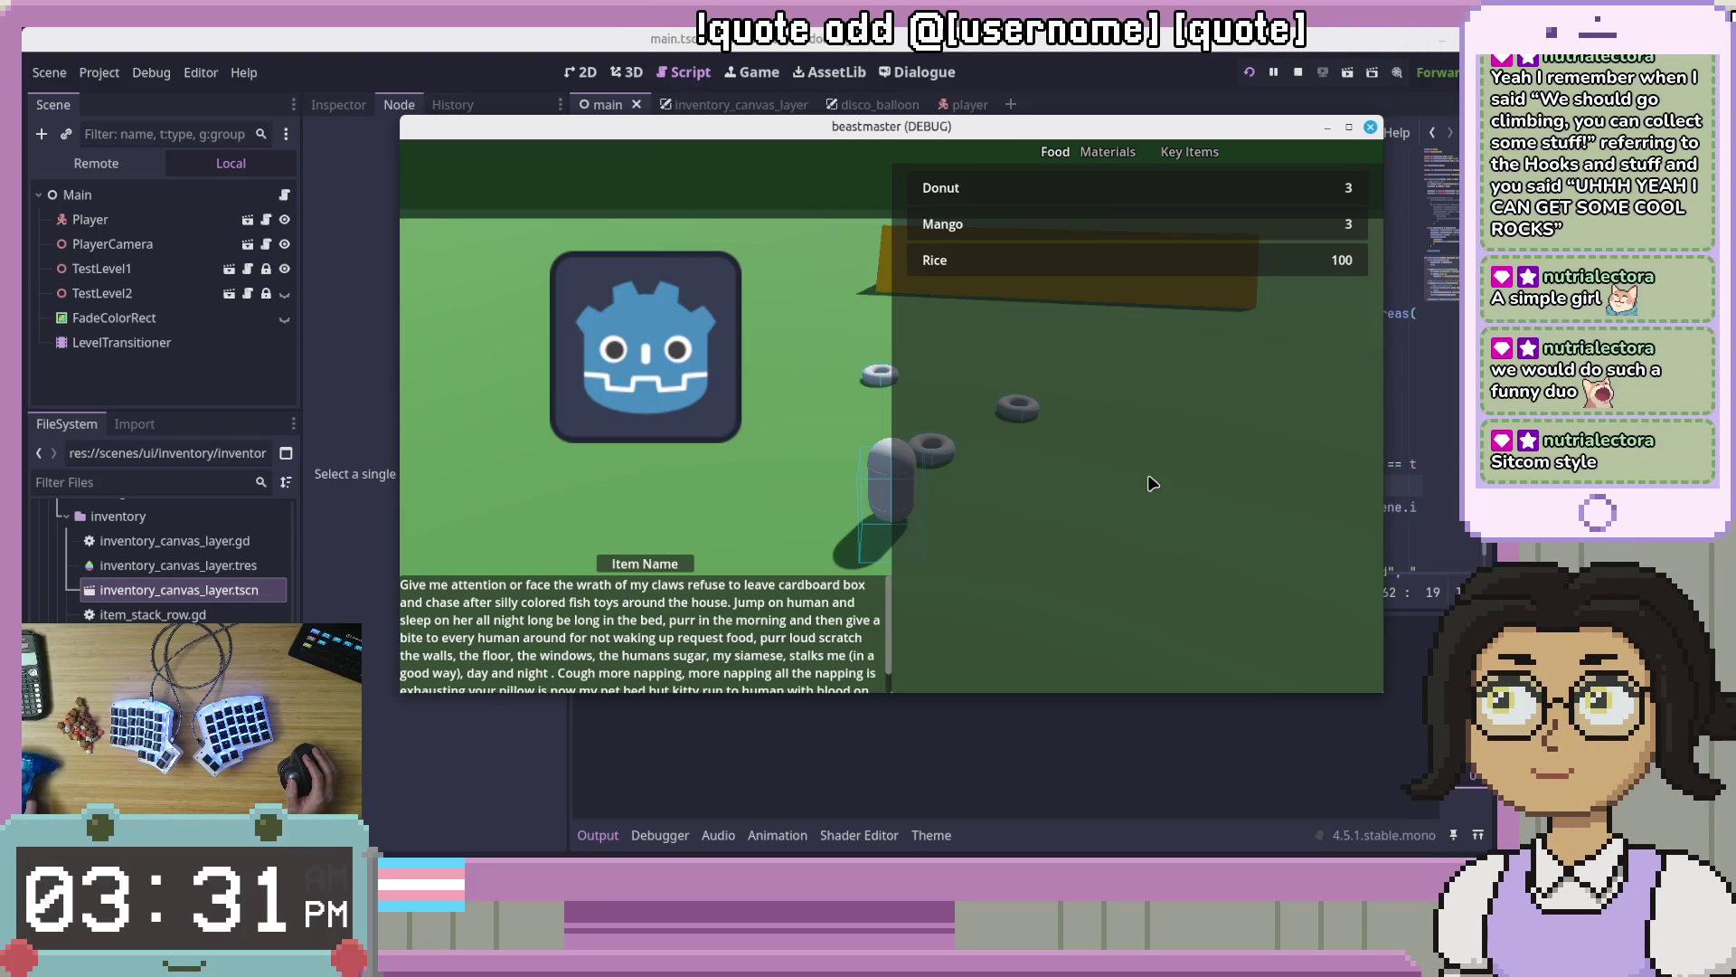
mouse_move(991, 184)
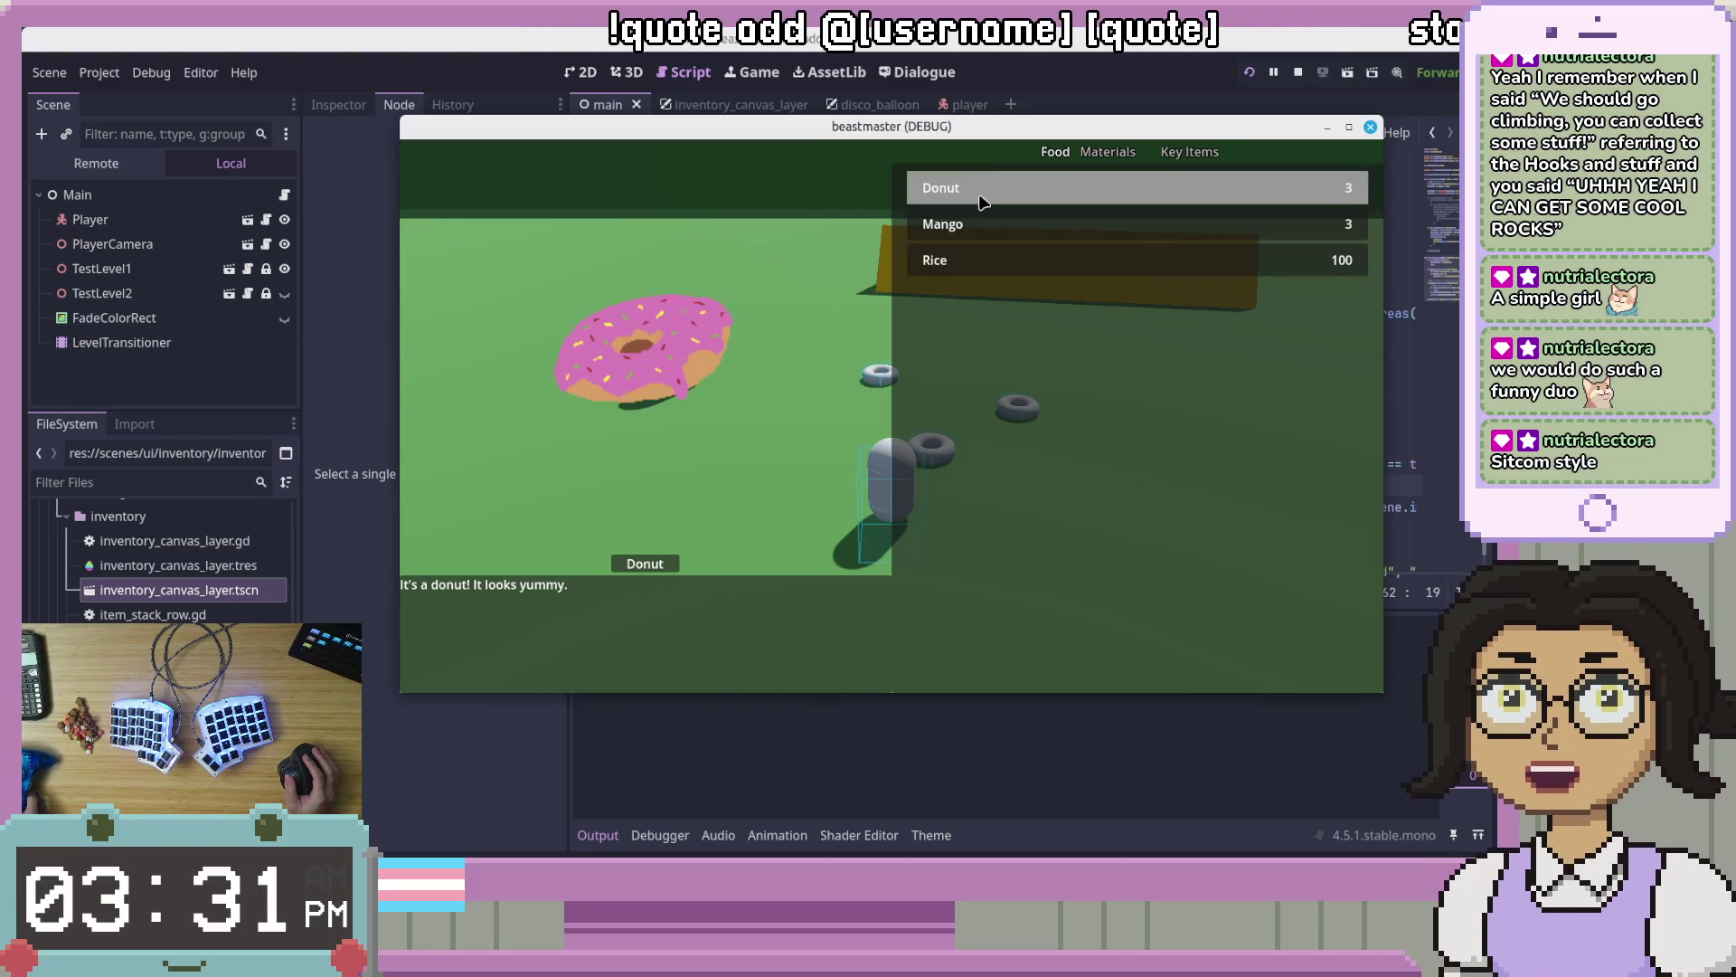
click(1370, 127)
click(1236, 425)
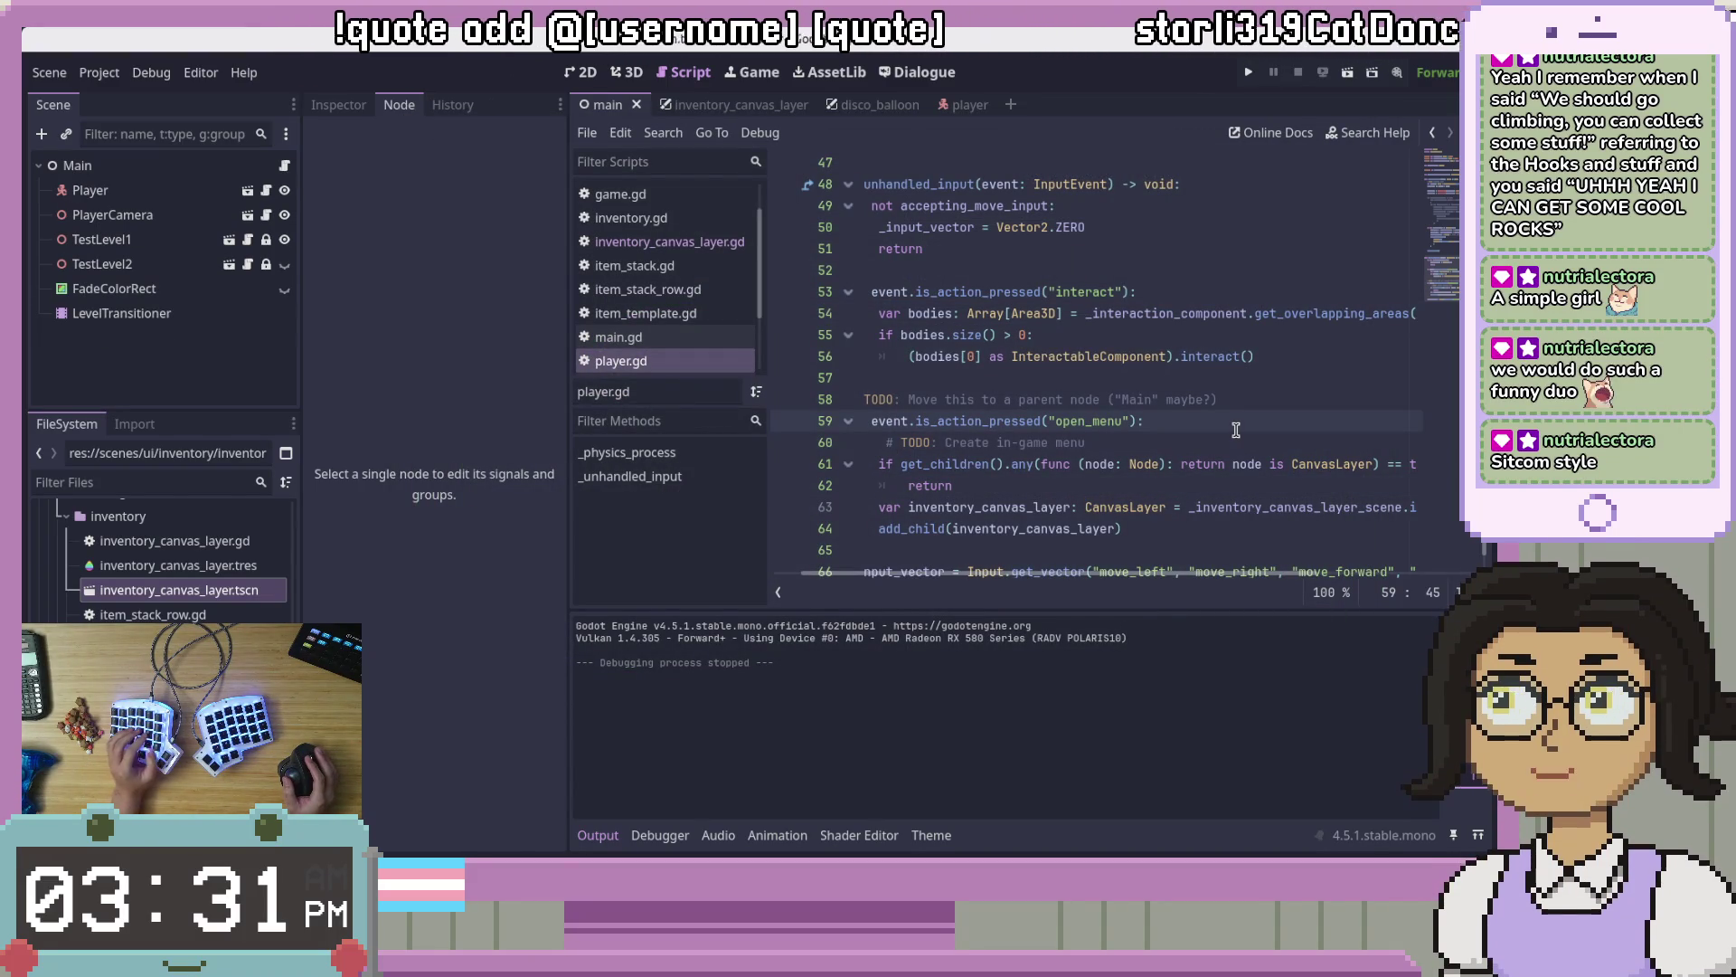
Step: Scroll through player.gd's open_menu code, placing the caret on lines 62 and 17
scroll(1086, 389, down, 5)
scroll(1113, 416, up, 4)
click(1136, 439)
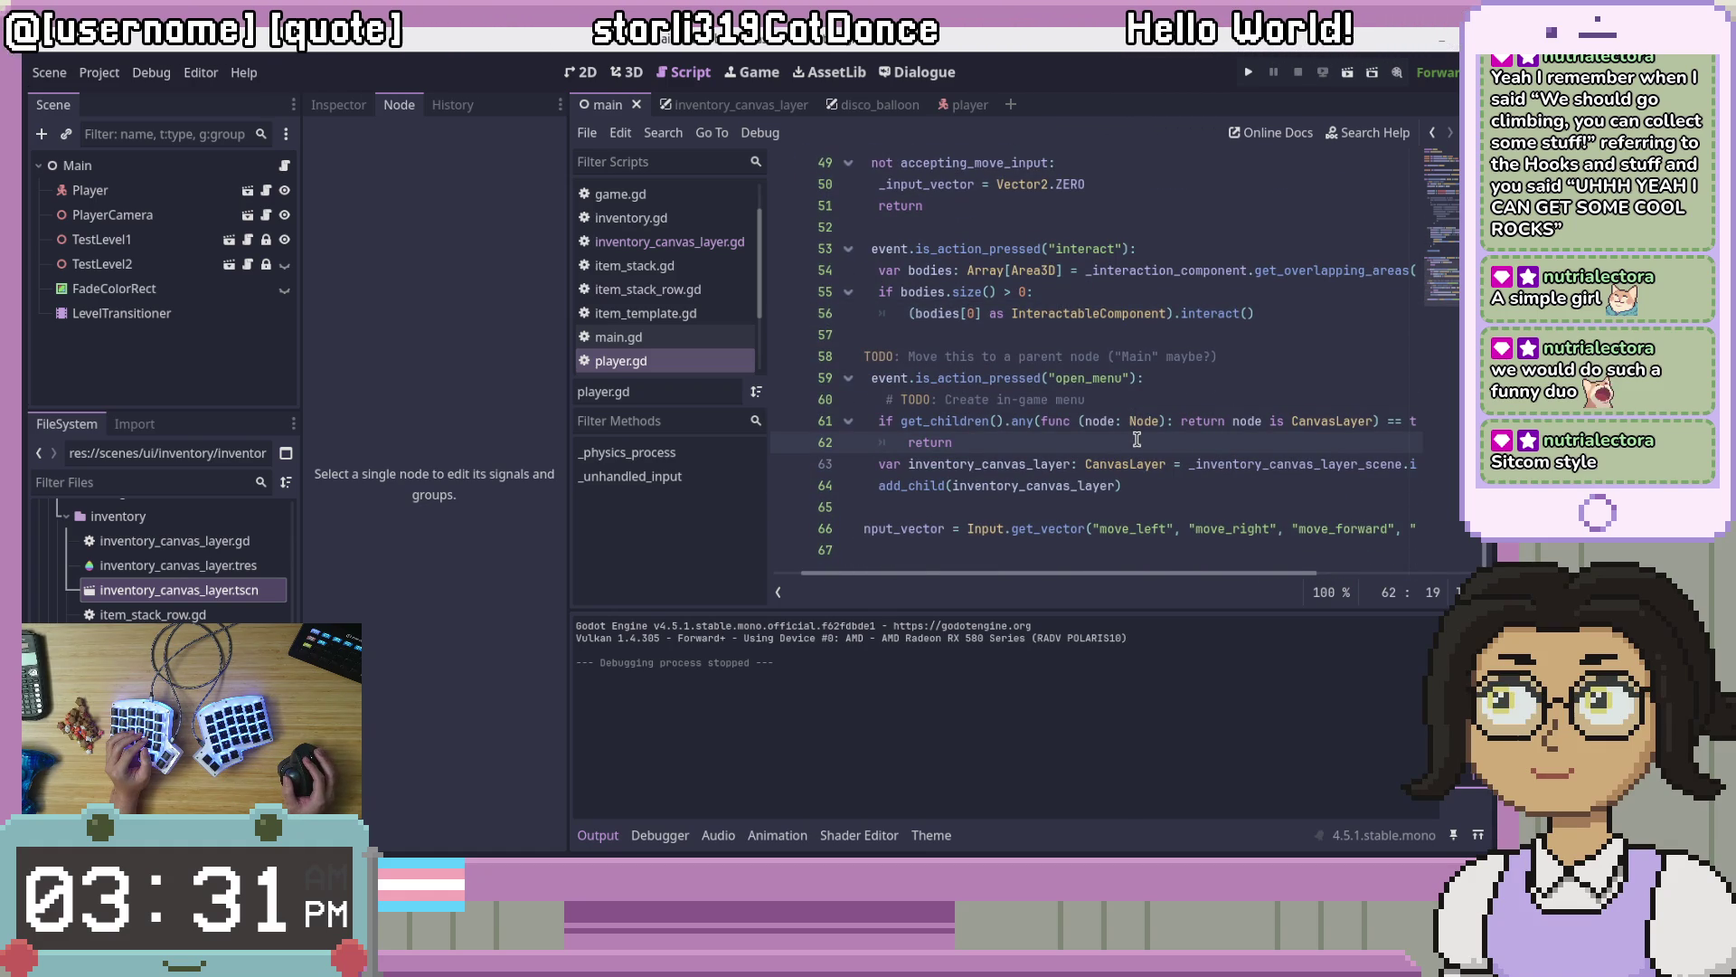
scroll(1137, 440, up, 5)
scroll(1137, 440, down, 5)
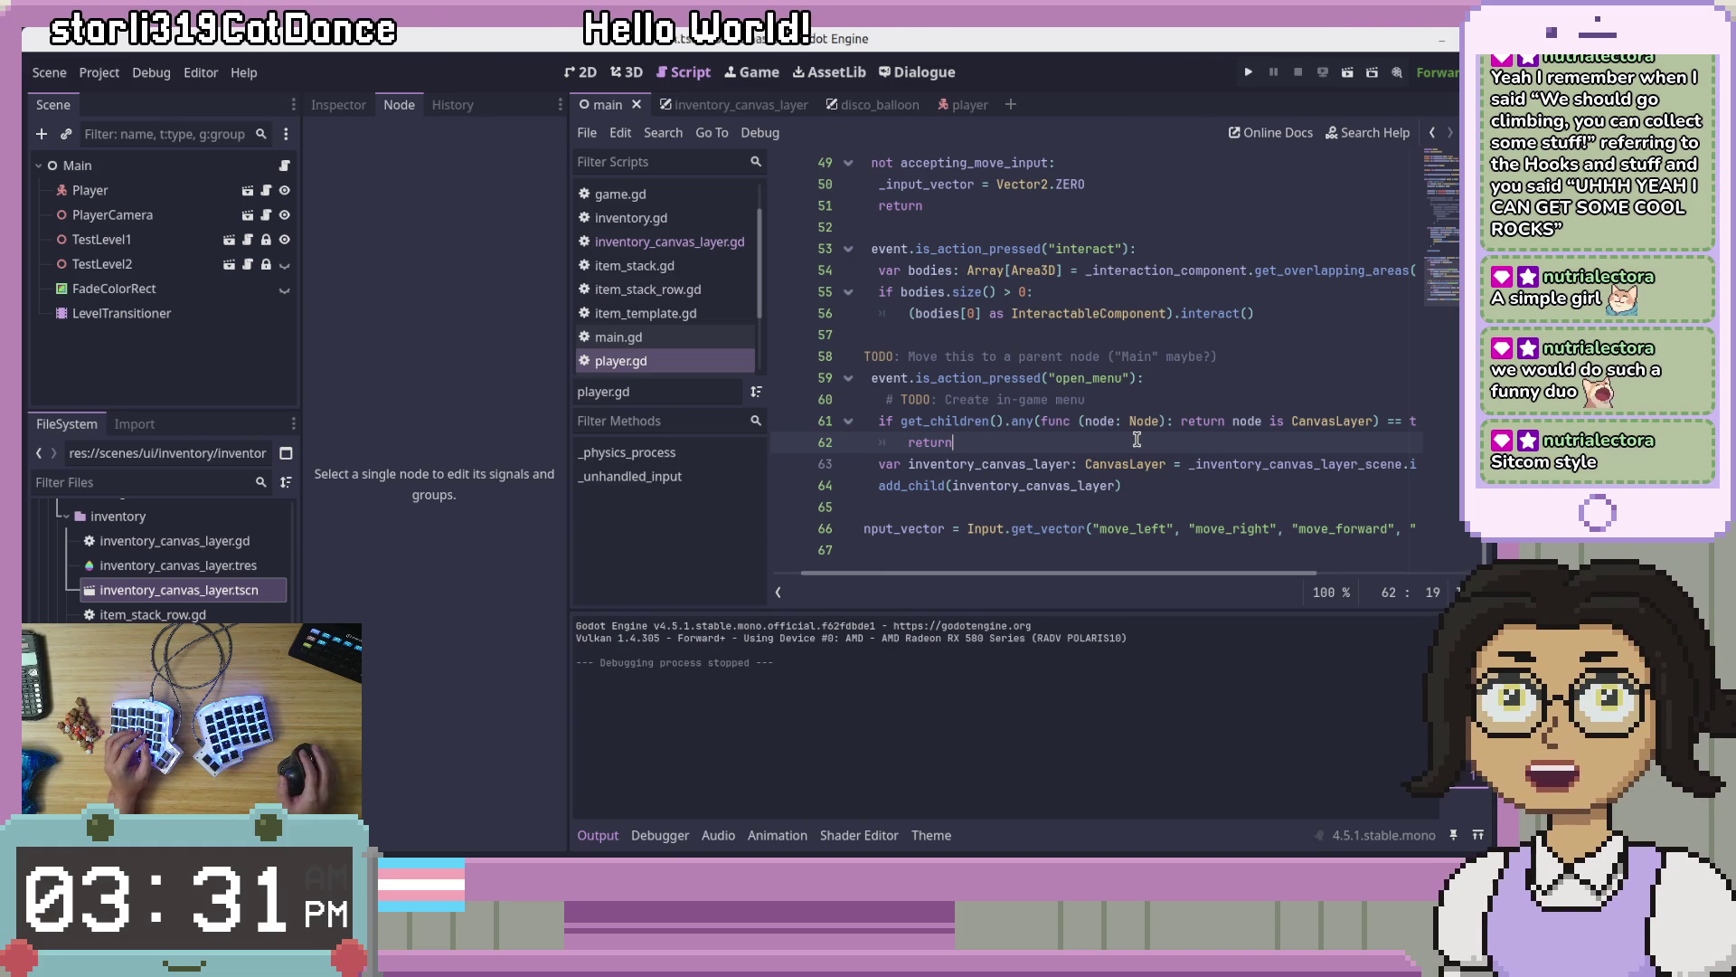
scroll(1456, 273, up, 10)
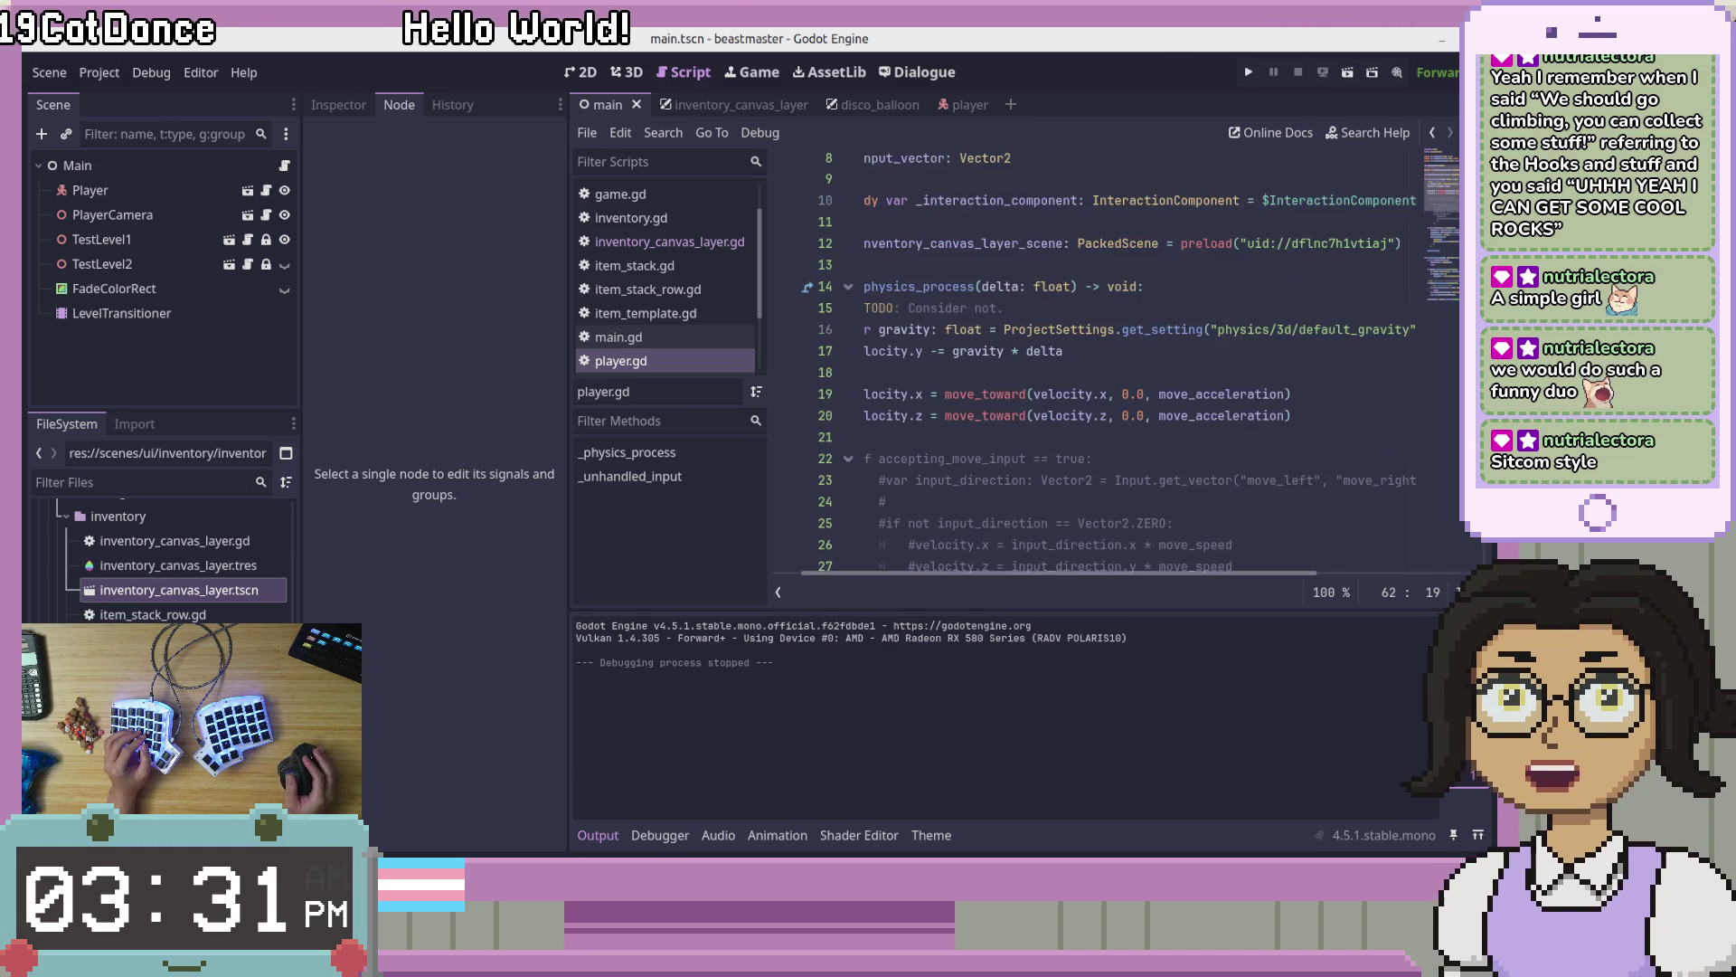
scroll(1271, 290, down, 4)
scroll(1271, 291, up, 6)
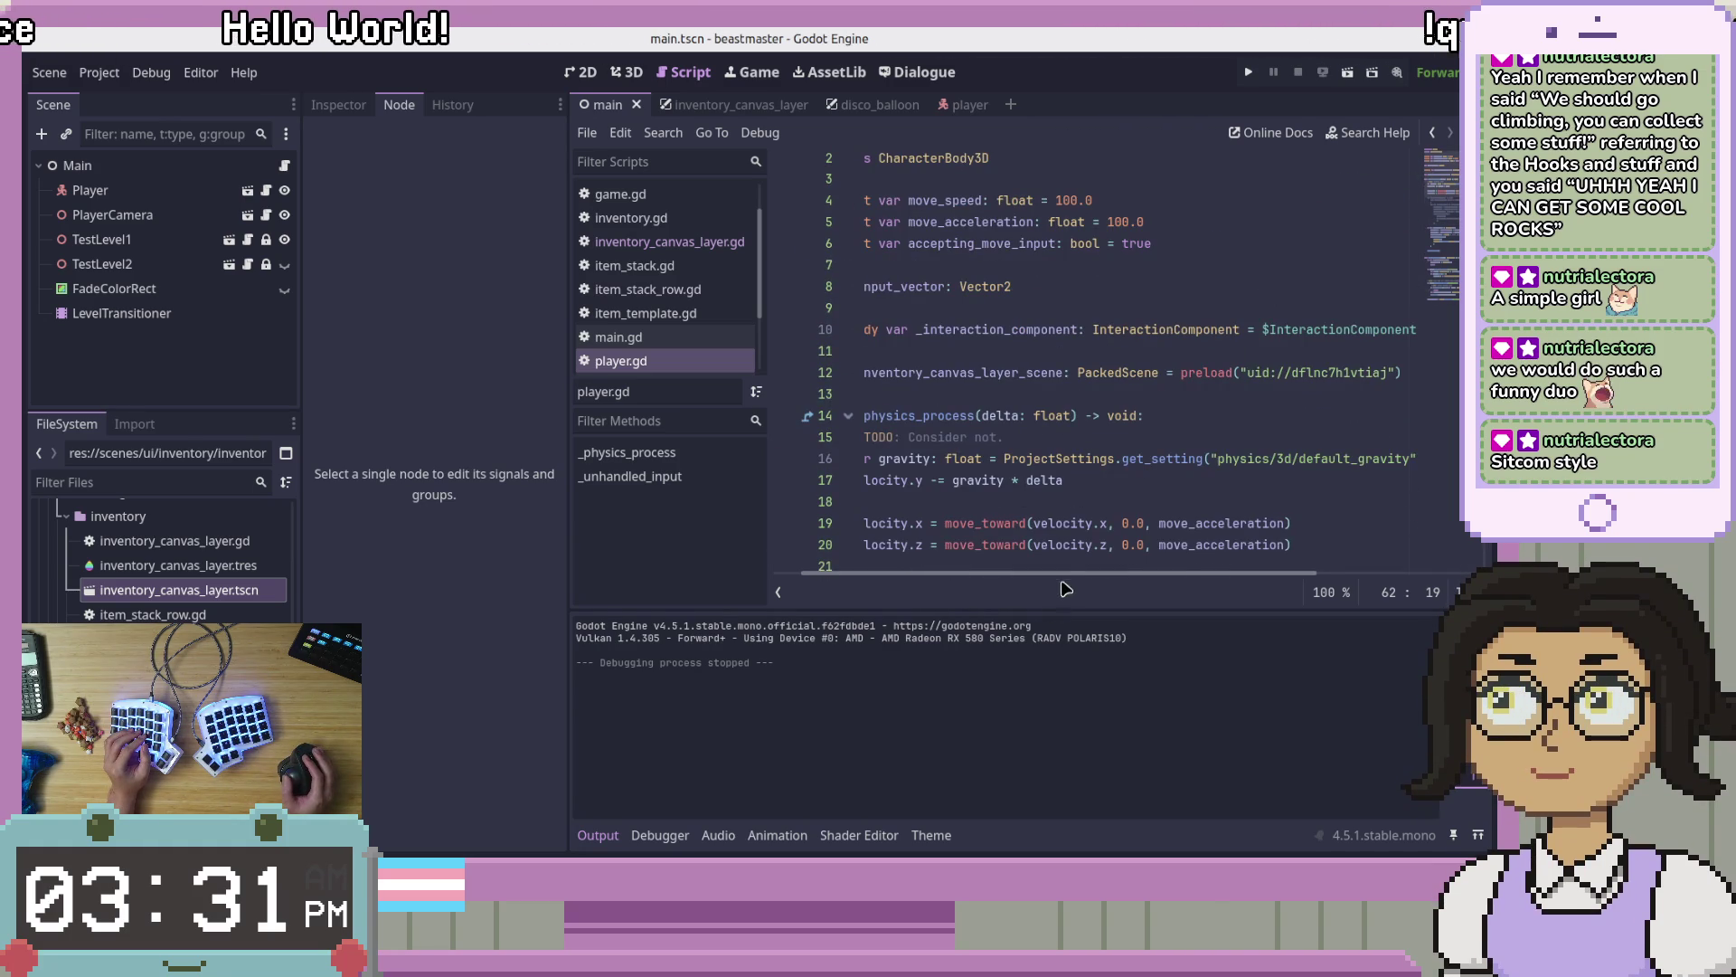
scroll(1060, 595, left, 2)
click(1051, 484)
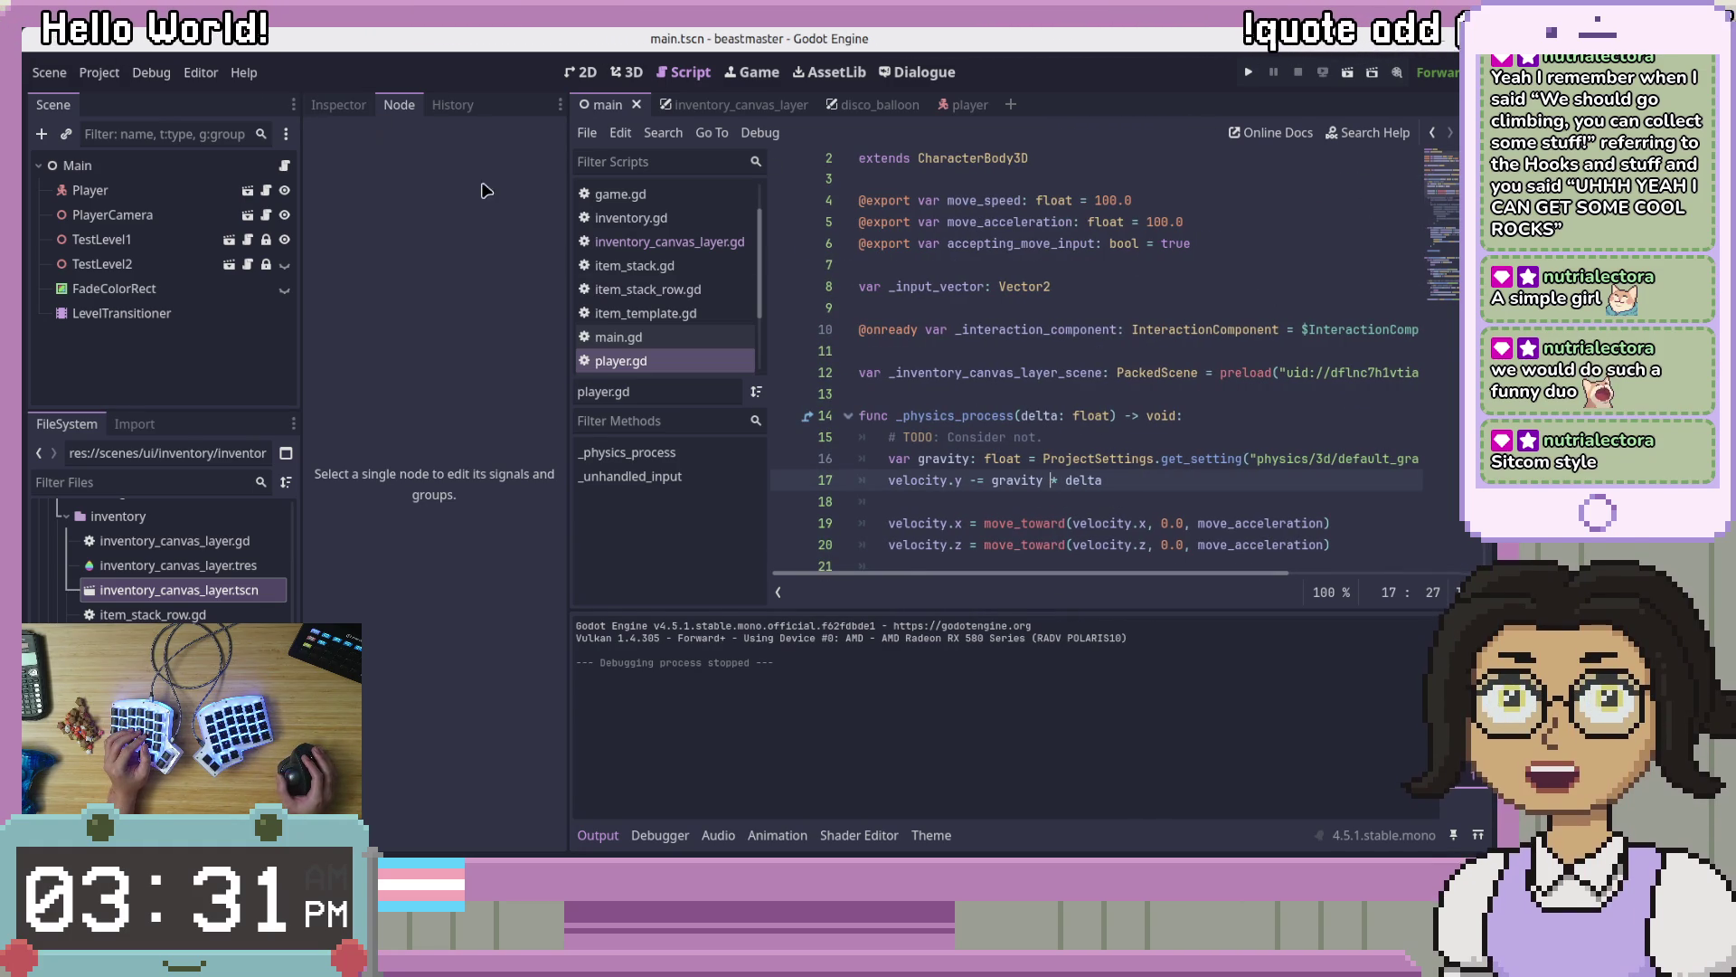
Step: Open inventory_canvas_layer.gd at _ready and run the game to hit the line 15 breakpoint
click(665, 242)
scroll(1046, 328, down, 3)
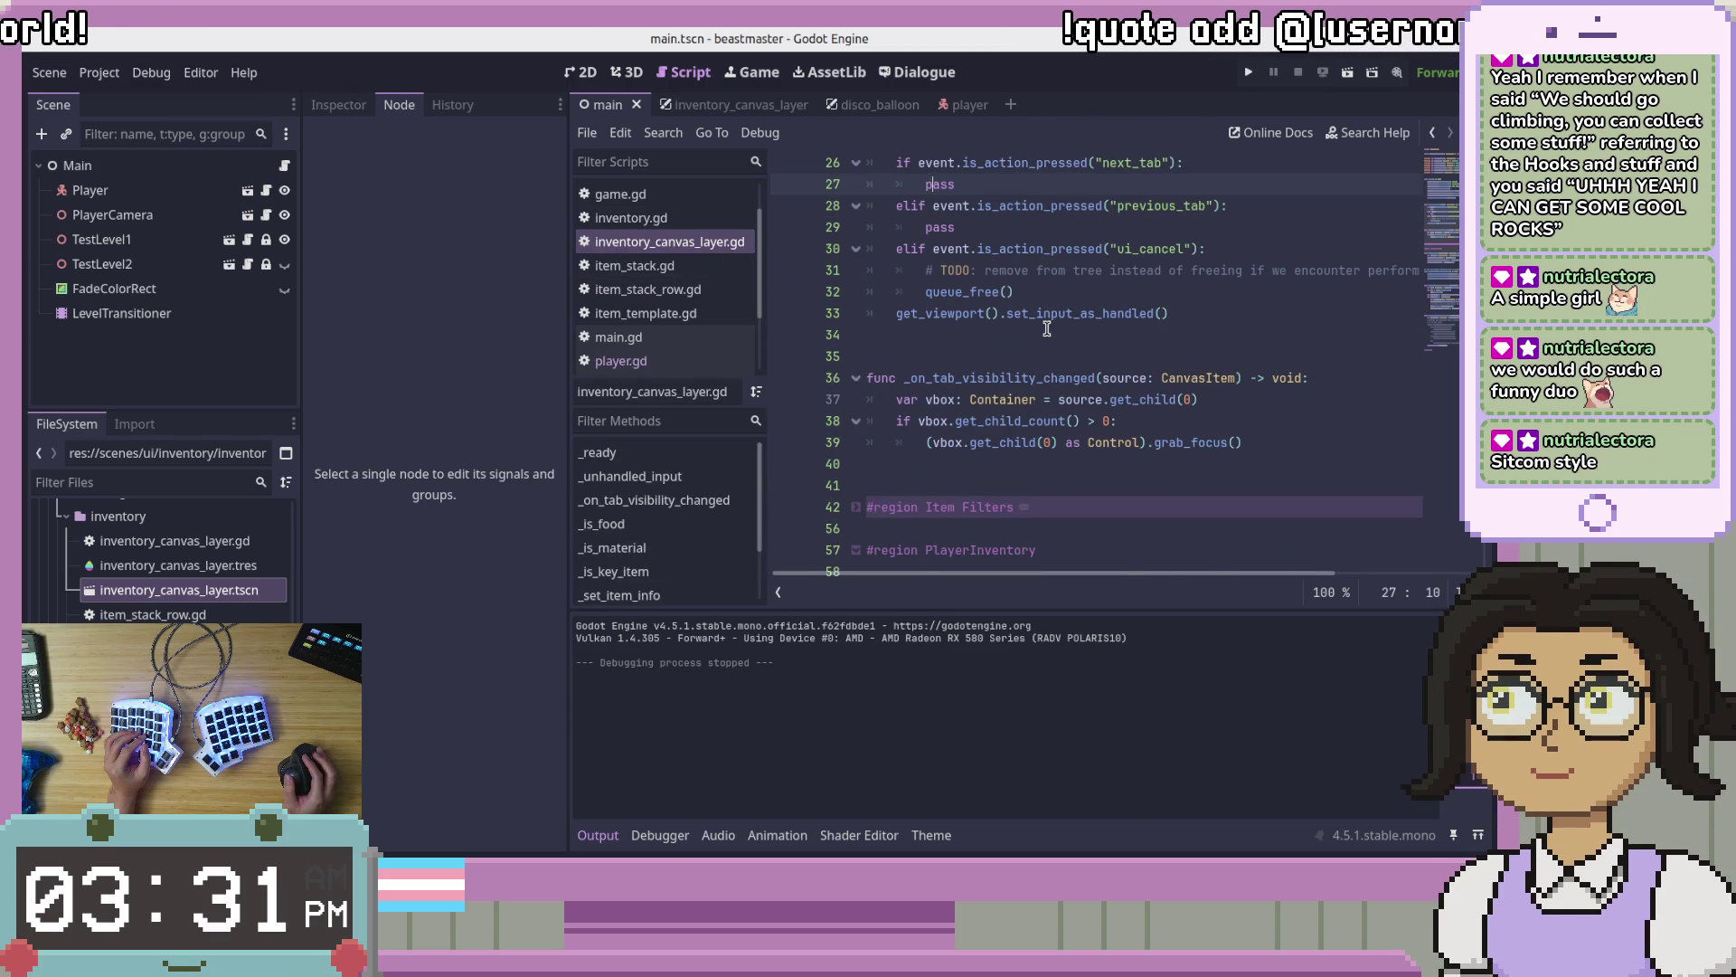
scroll(1047, 328, up, 6)
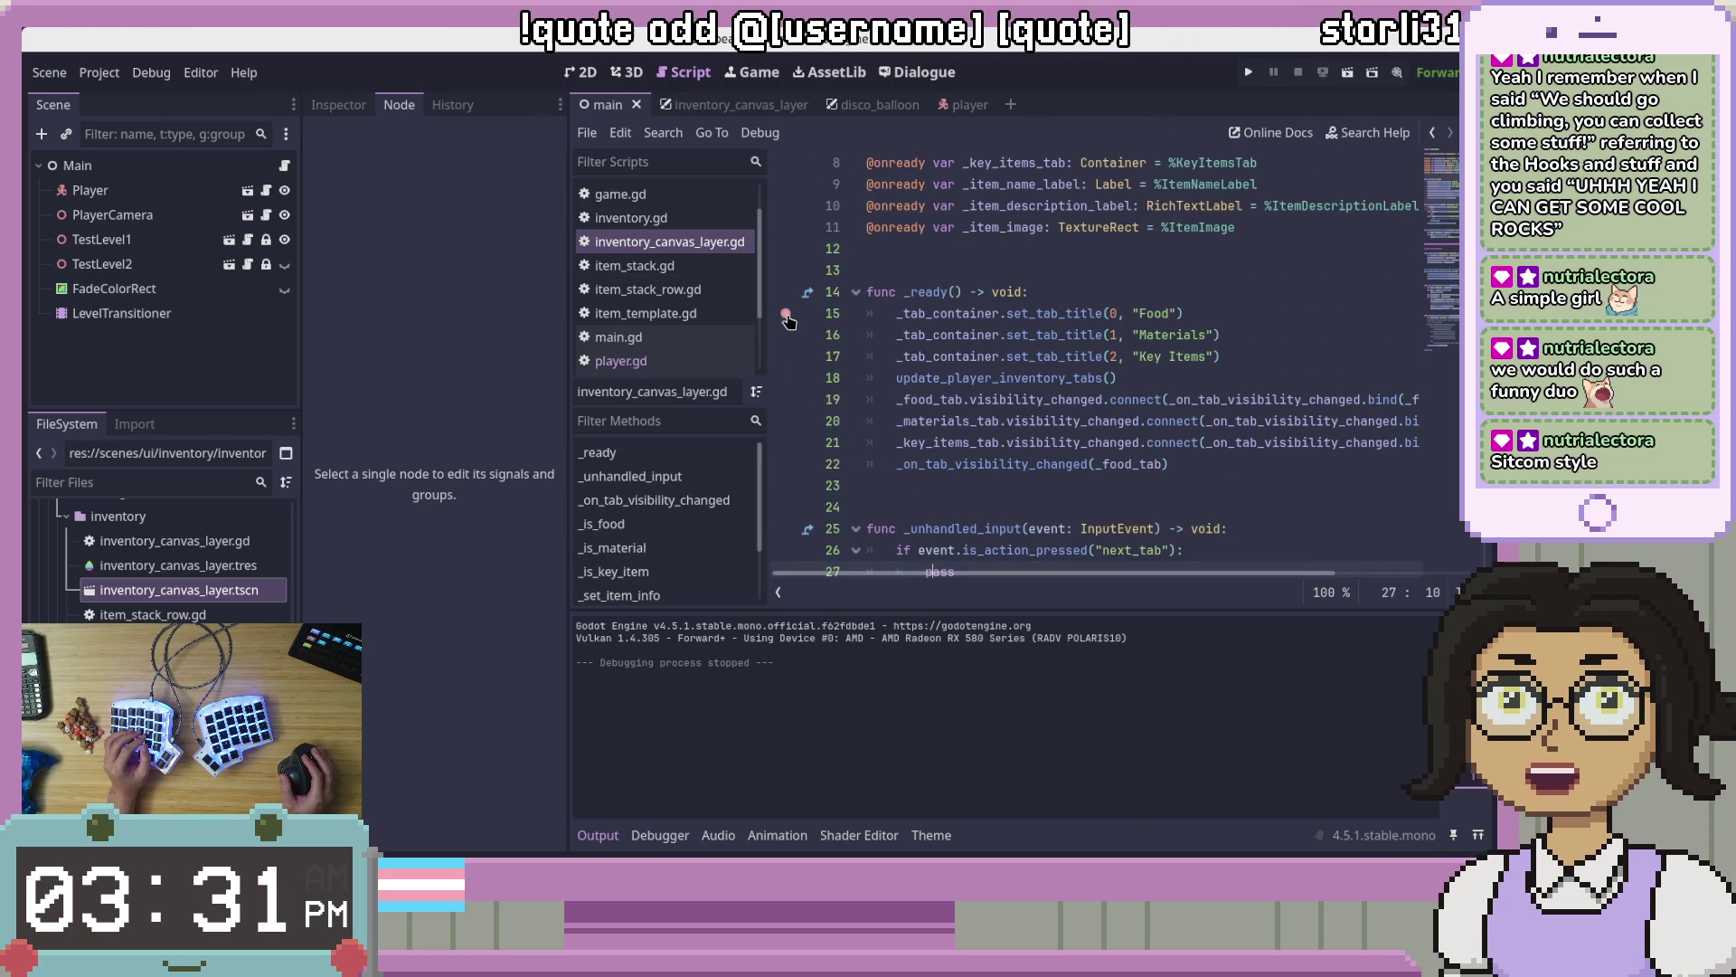
click(1249, 72)
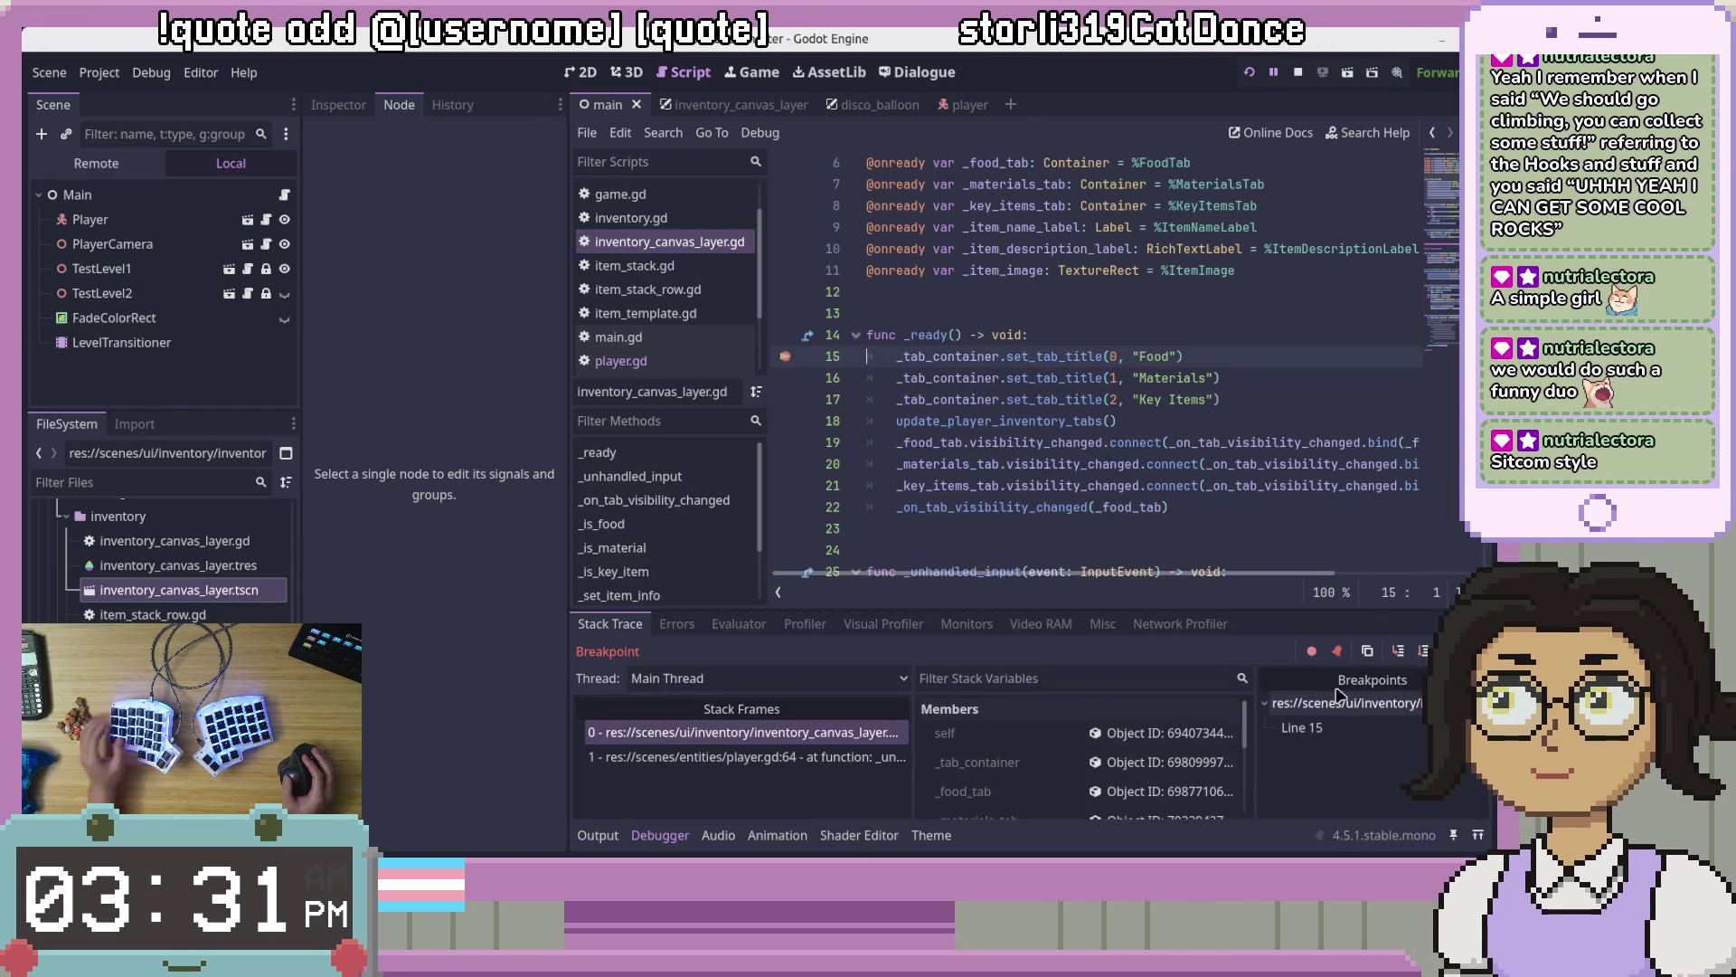
Step: Step past line 15 and through update_player_inventory_tabs into _on_tab_visibility_changed
click(1398, 651)
click(1398, 651)
click(1399, 651)
click(1398, 651)
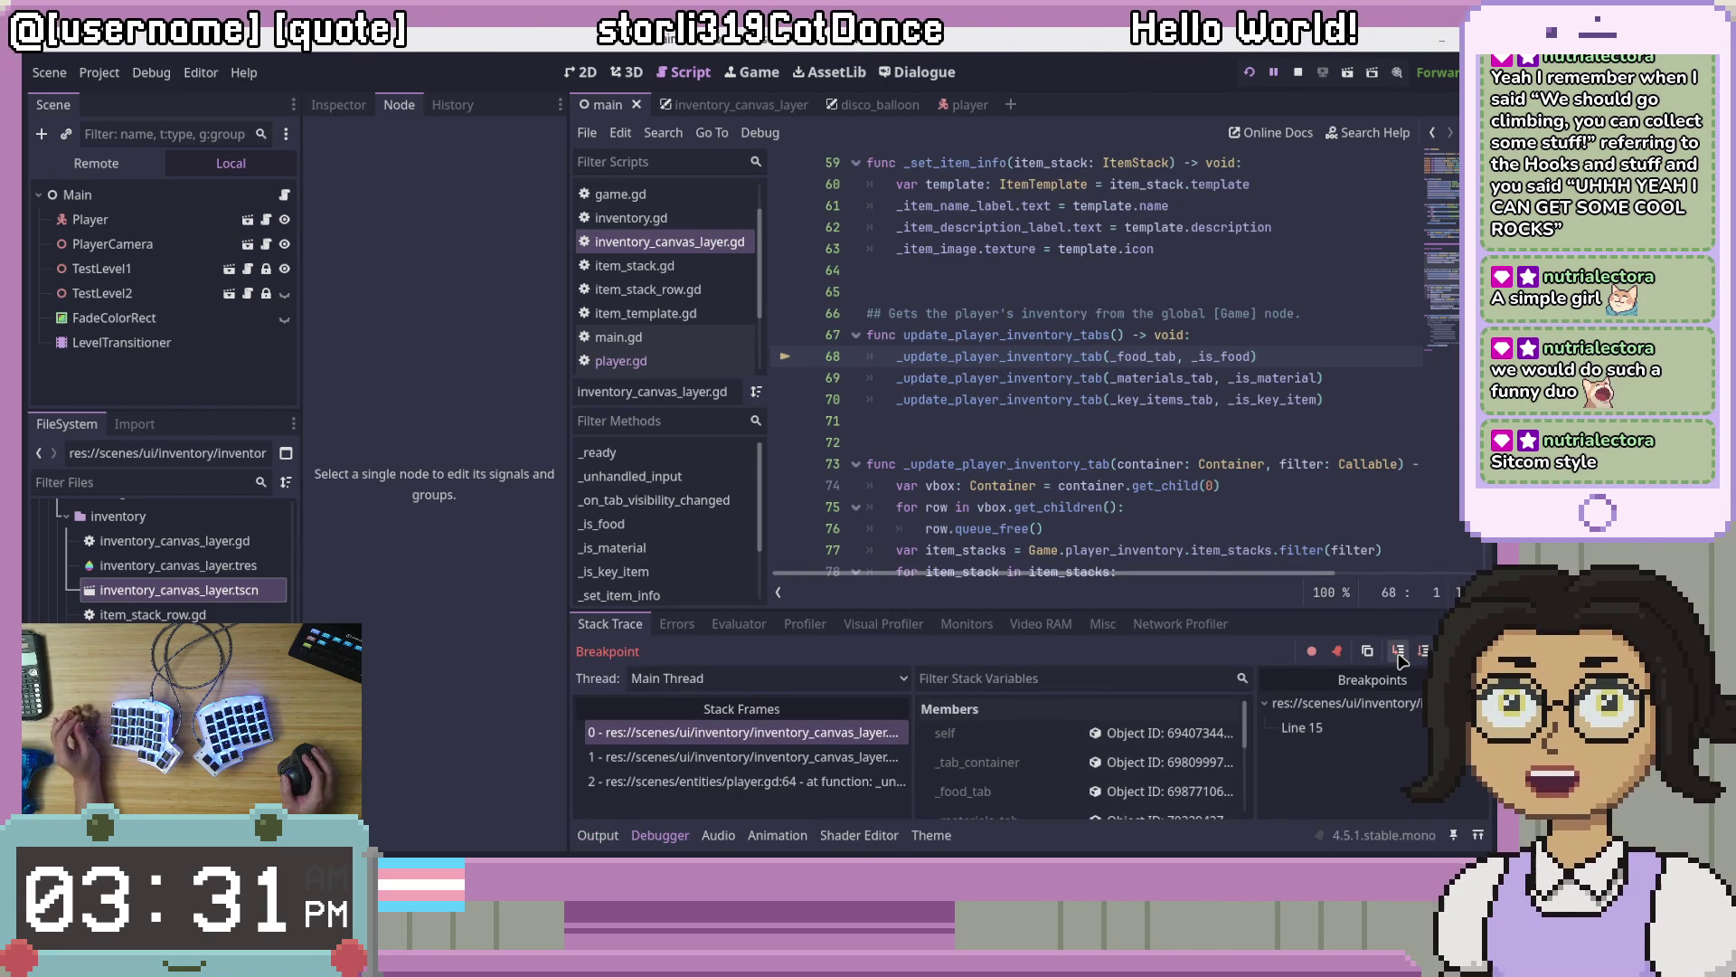
click(1425, 651)
click(1425, 651)
click(1424, 651)
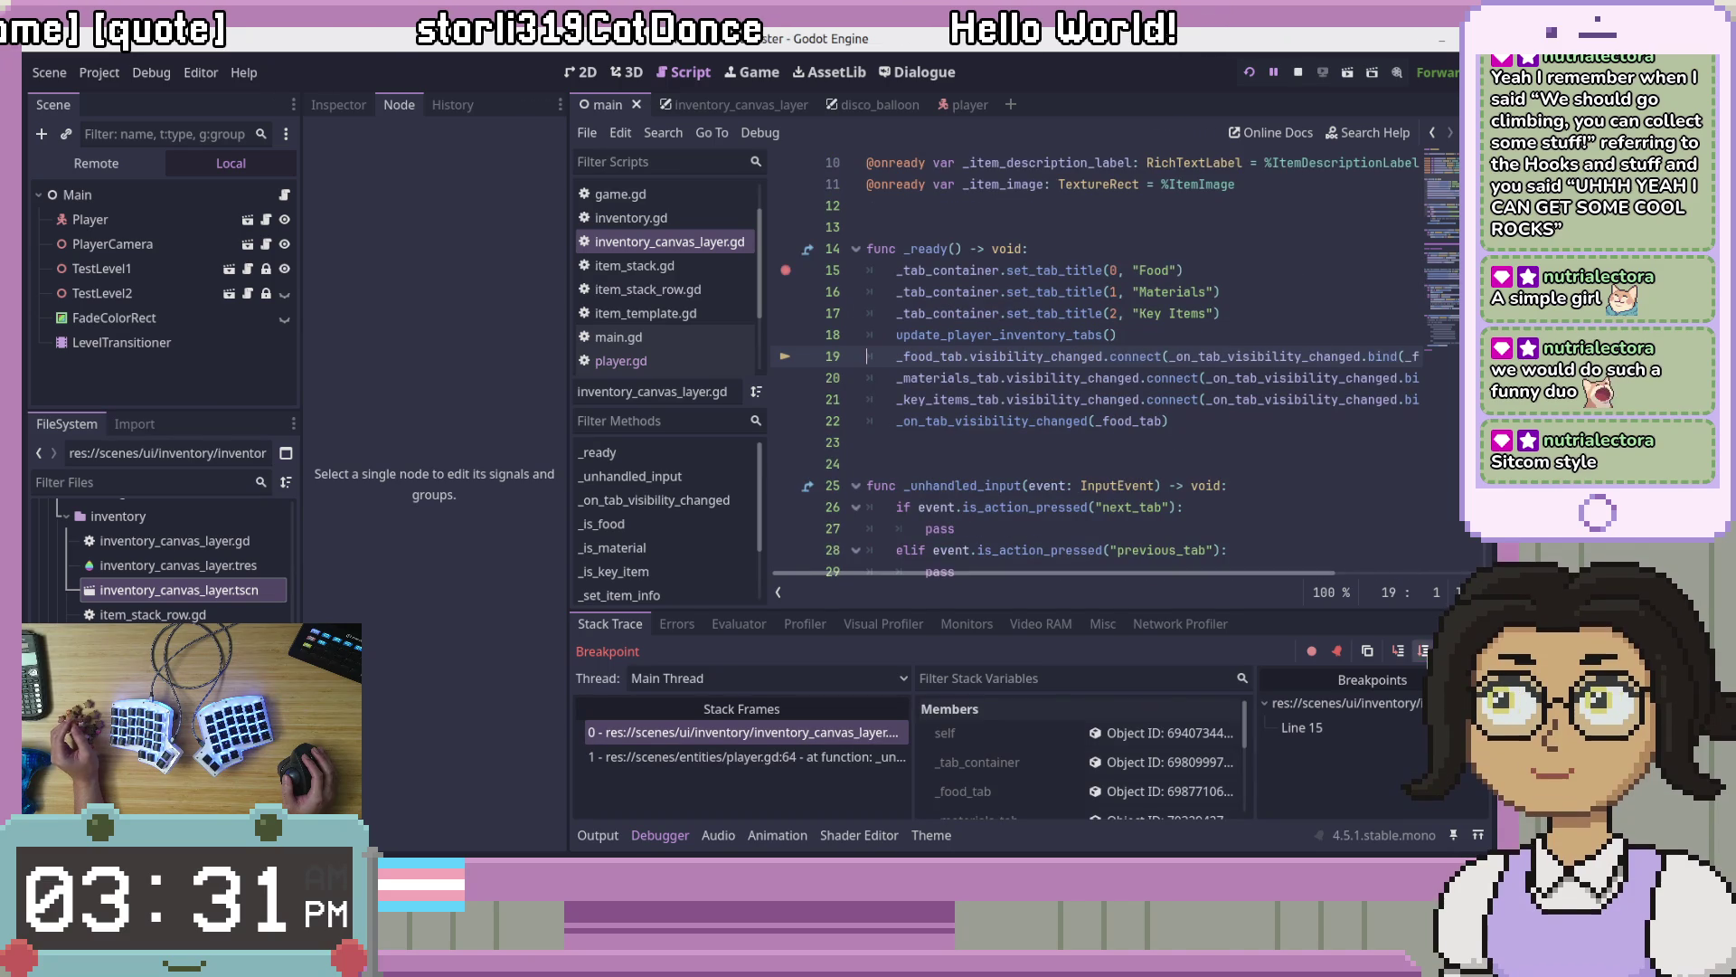
click(1425, 651)
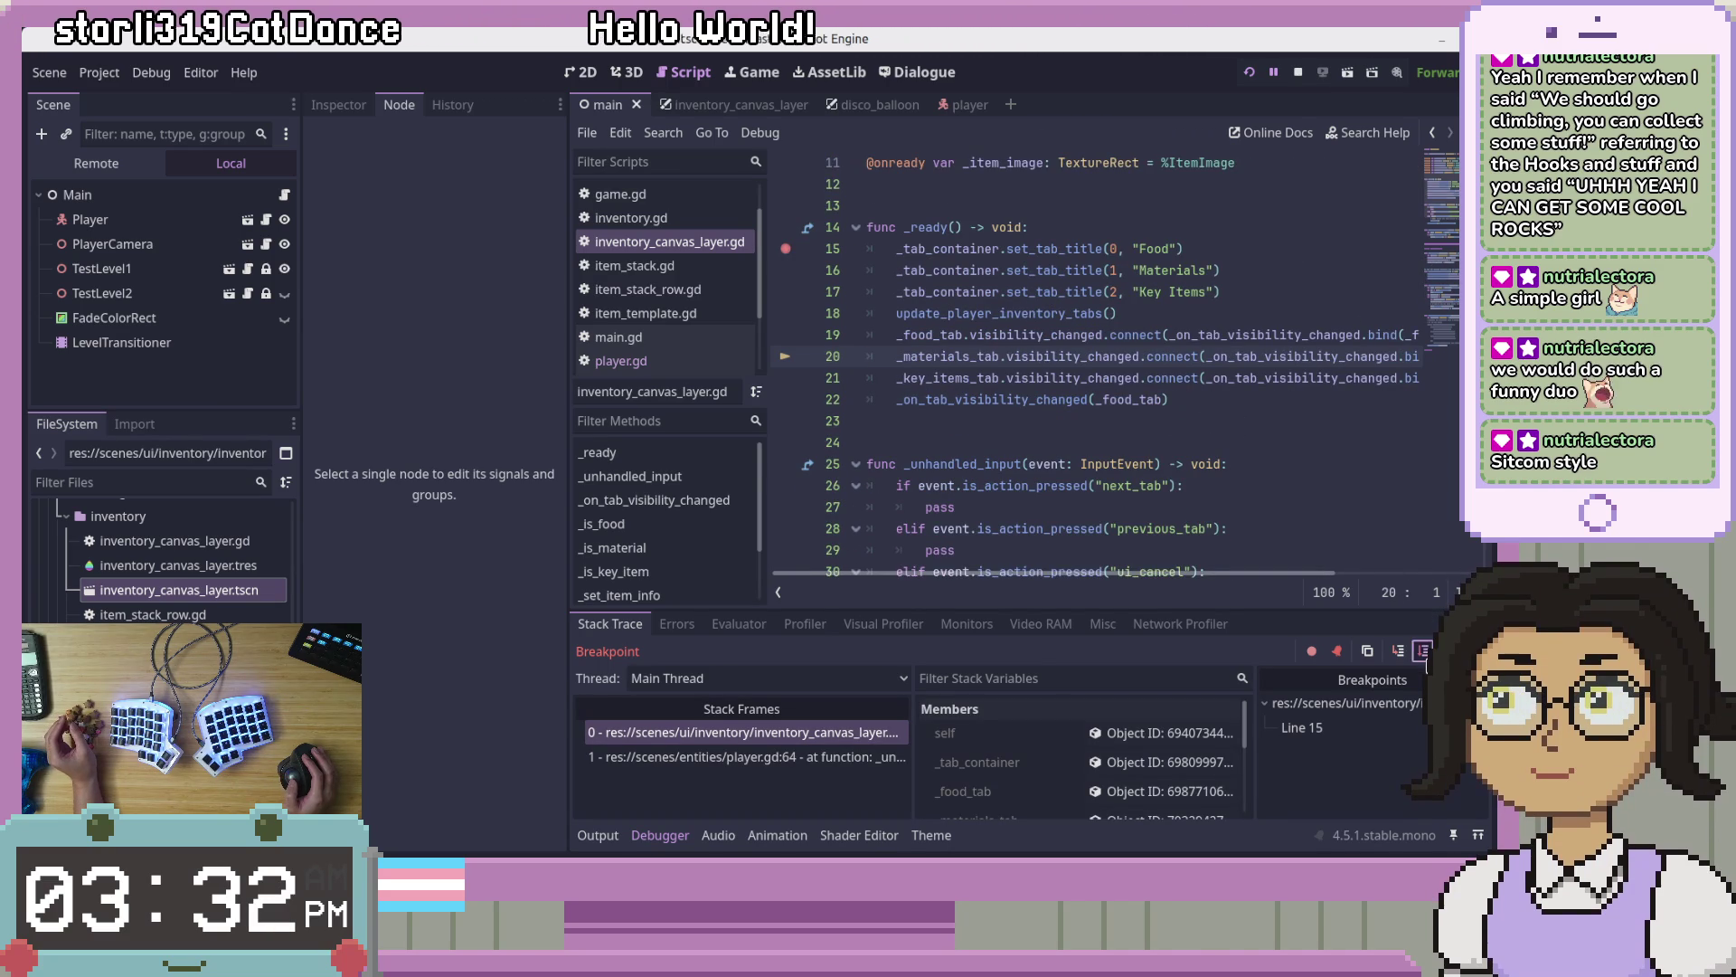
click(1399, 651)
click(1399, 651)
click(1398, 651)
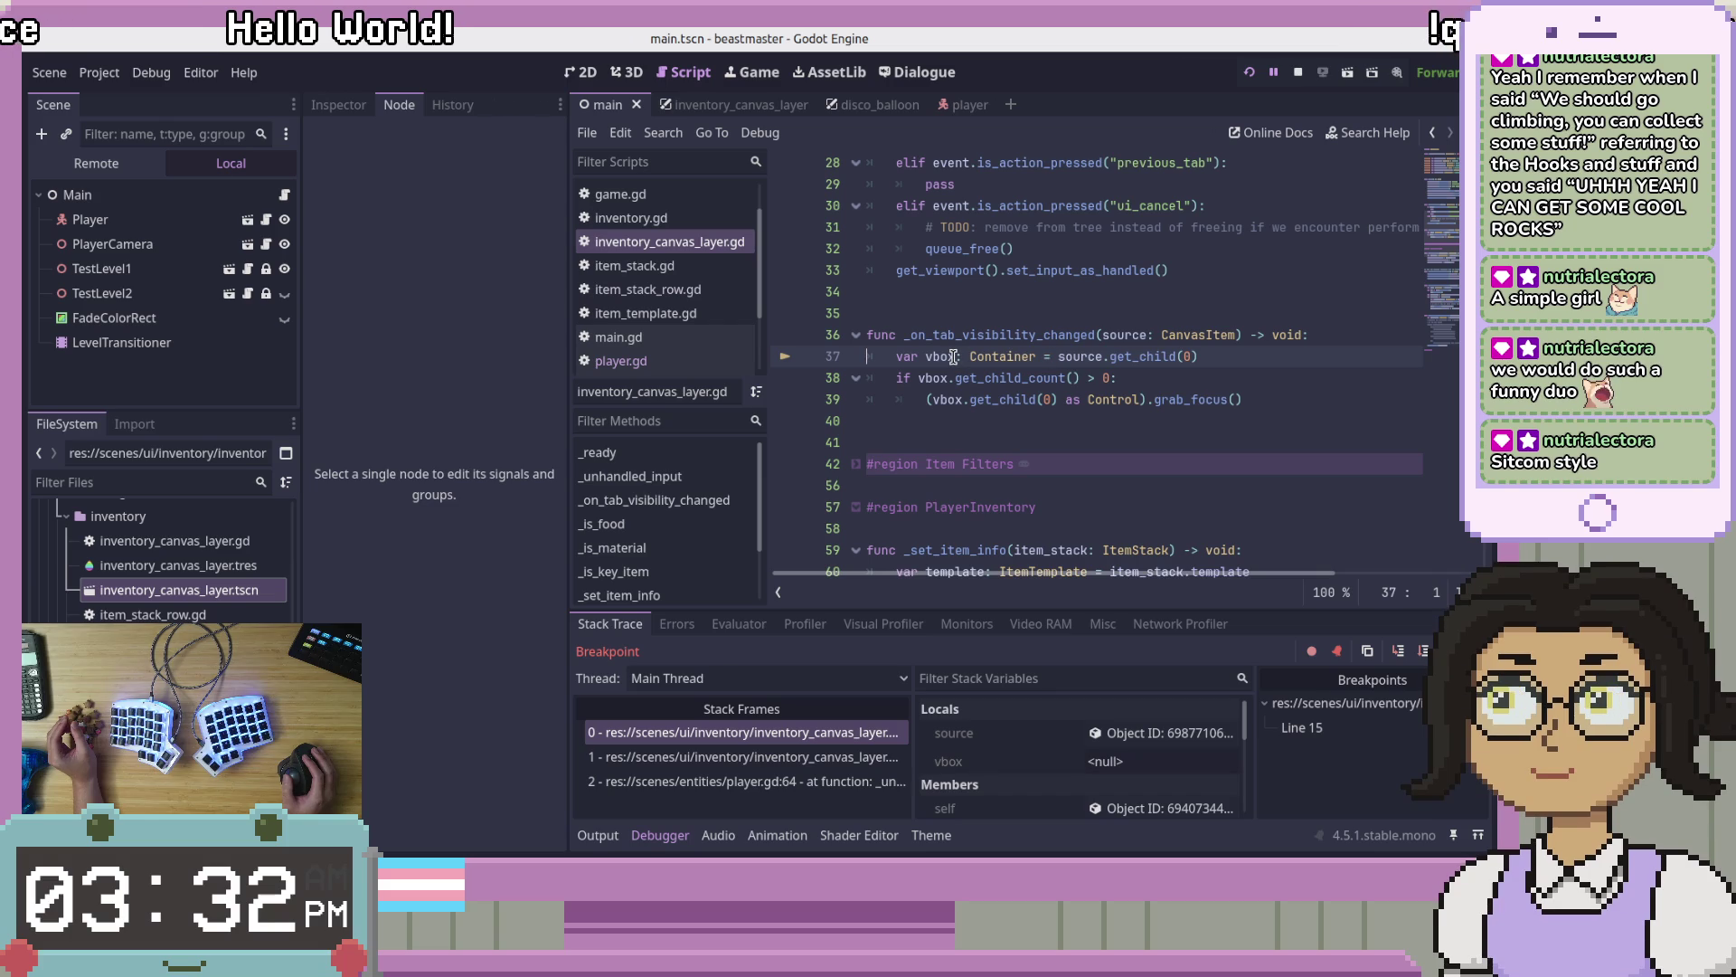
Step: Step past the vbox assignment and view the vbox container's remote properties in the Inspector
mouse_move(1020, 388)
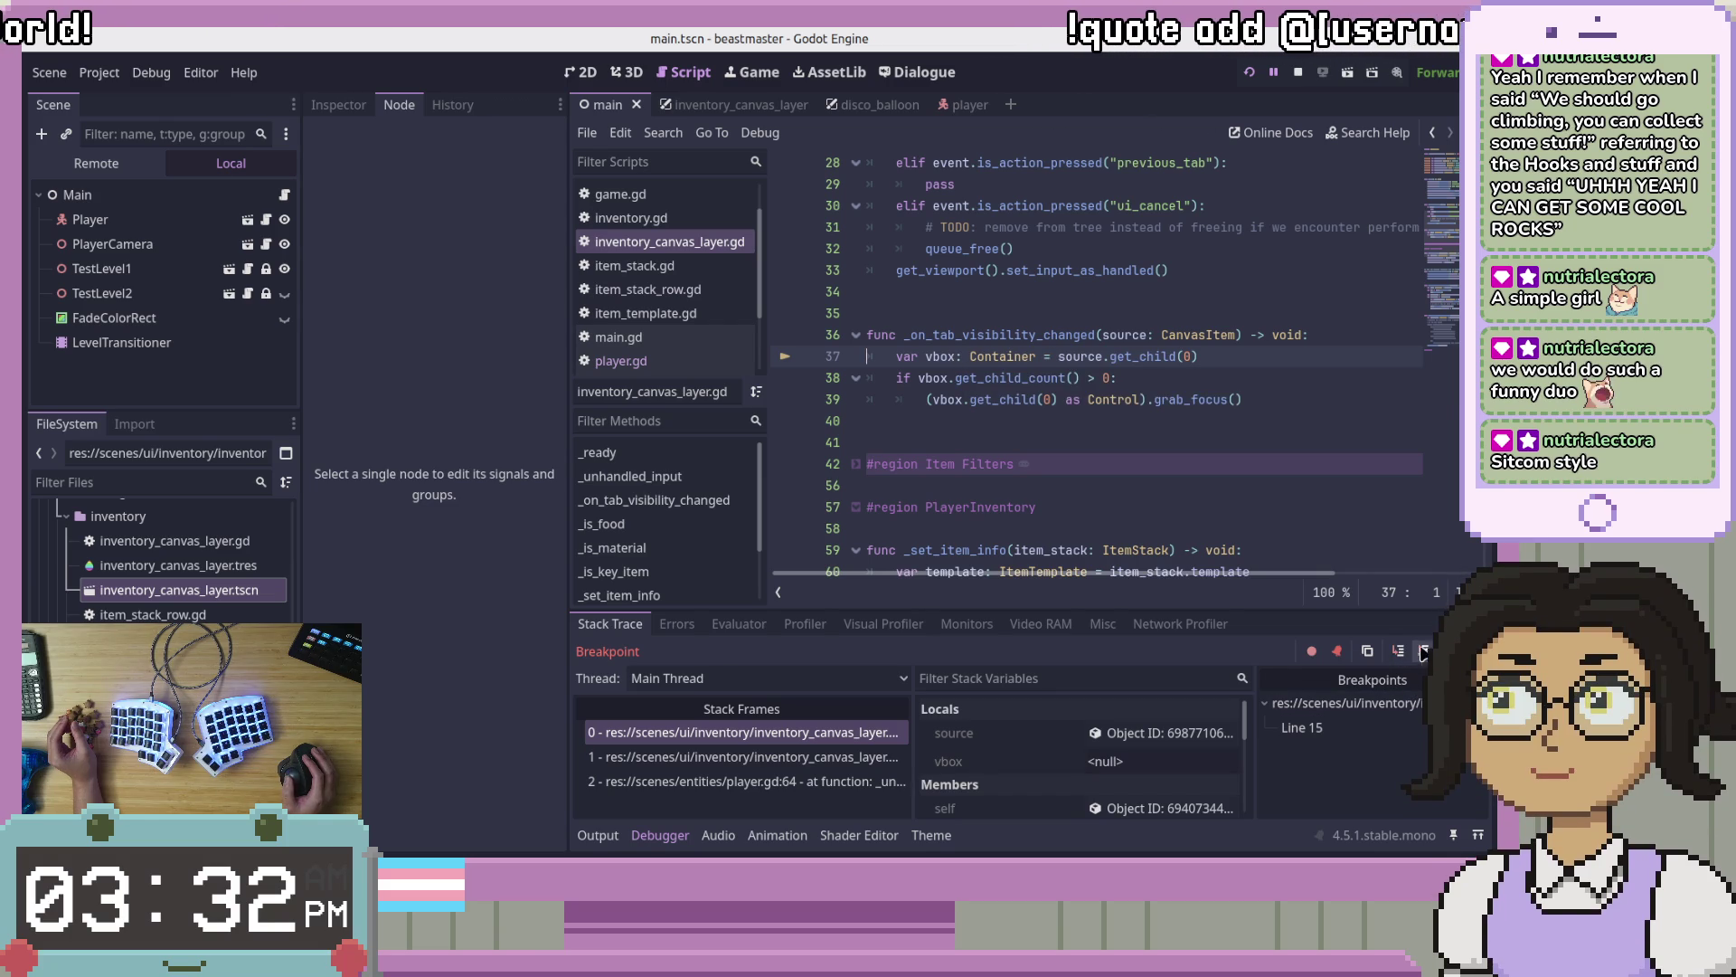
click(1425, 652)
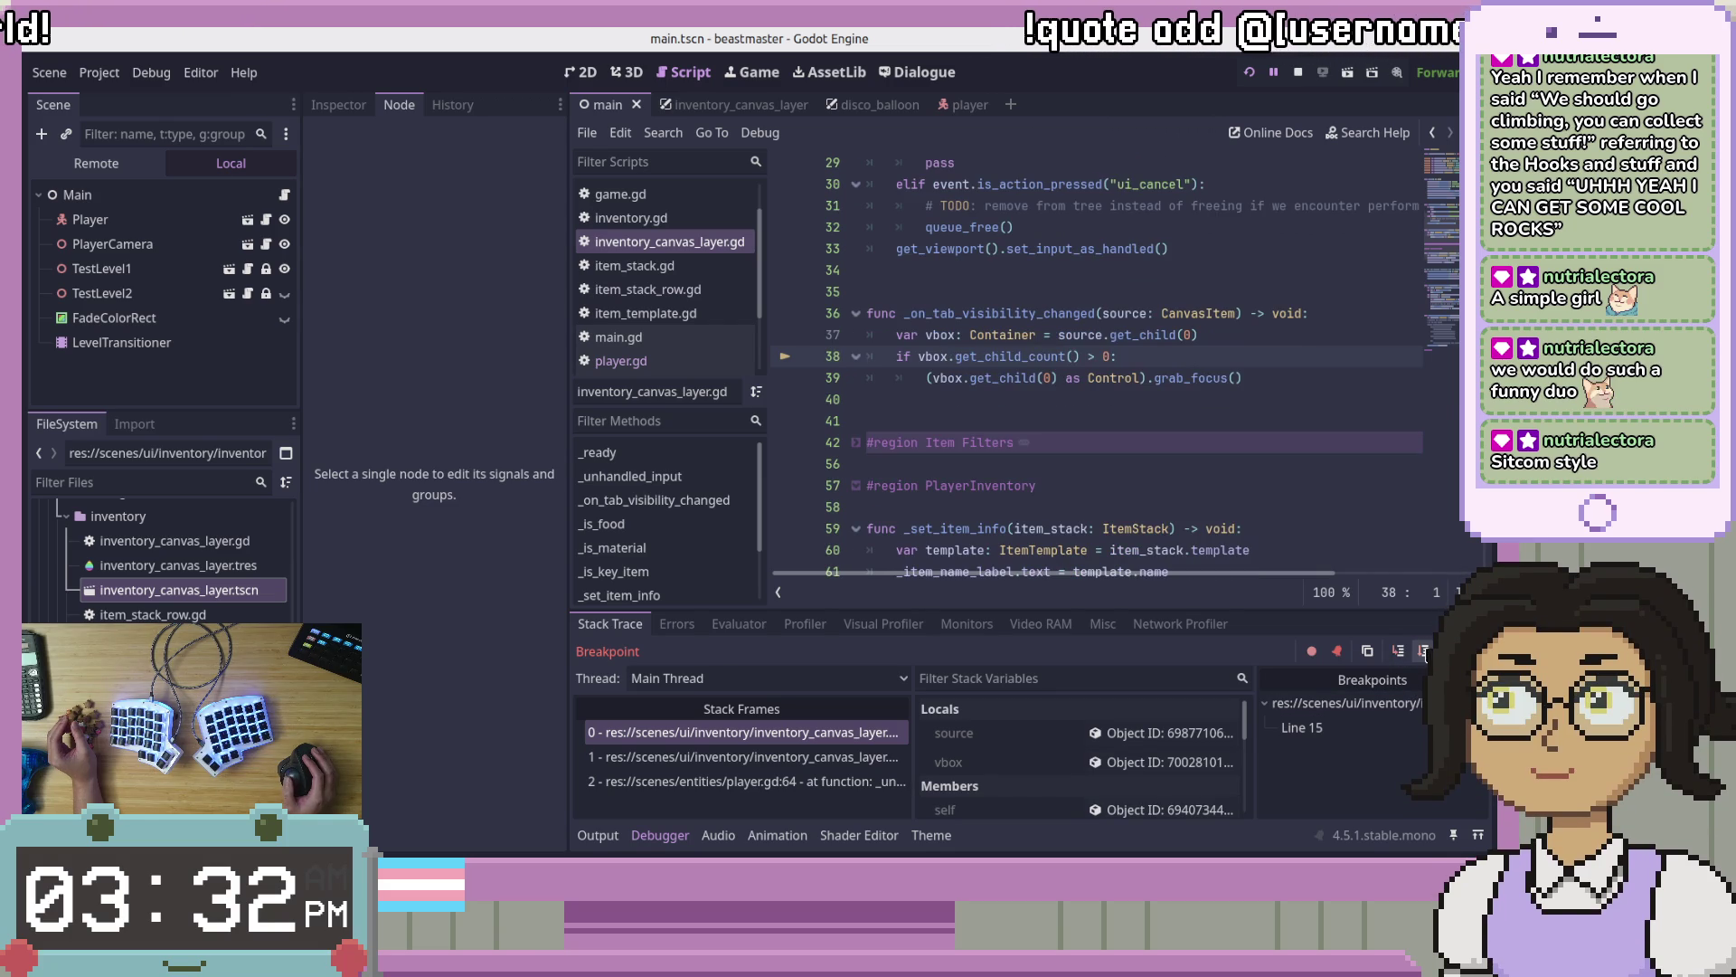
click(947, 332)
click(1147, 764)
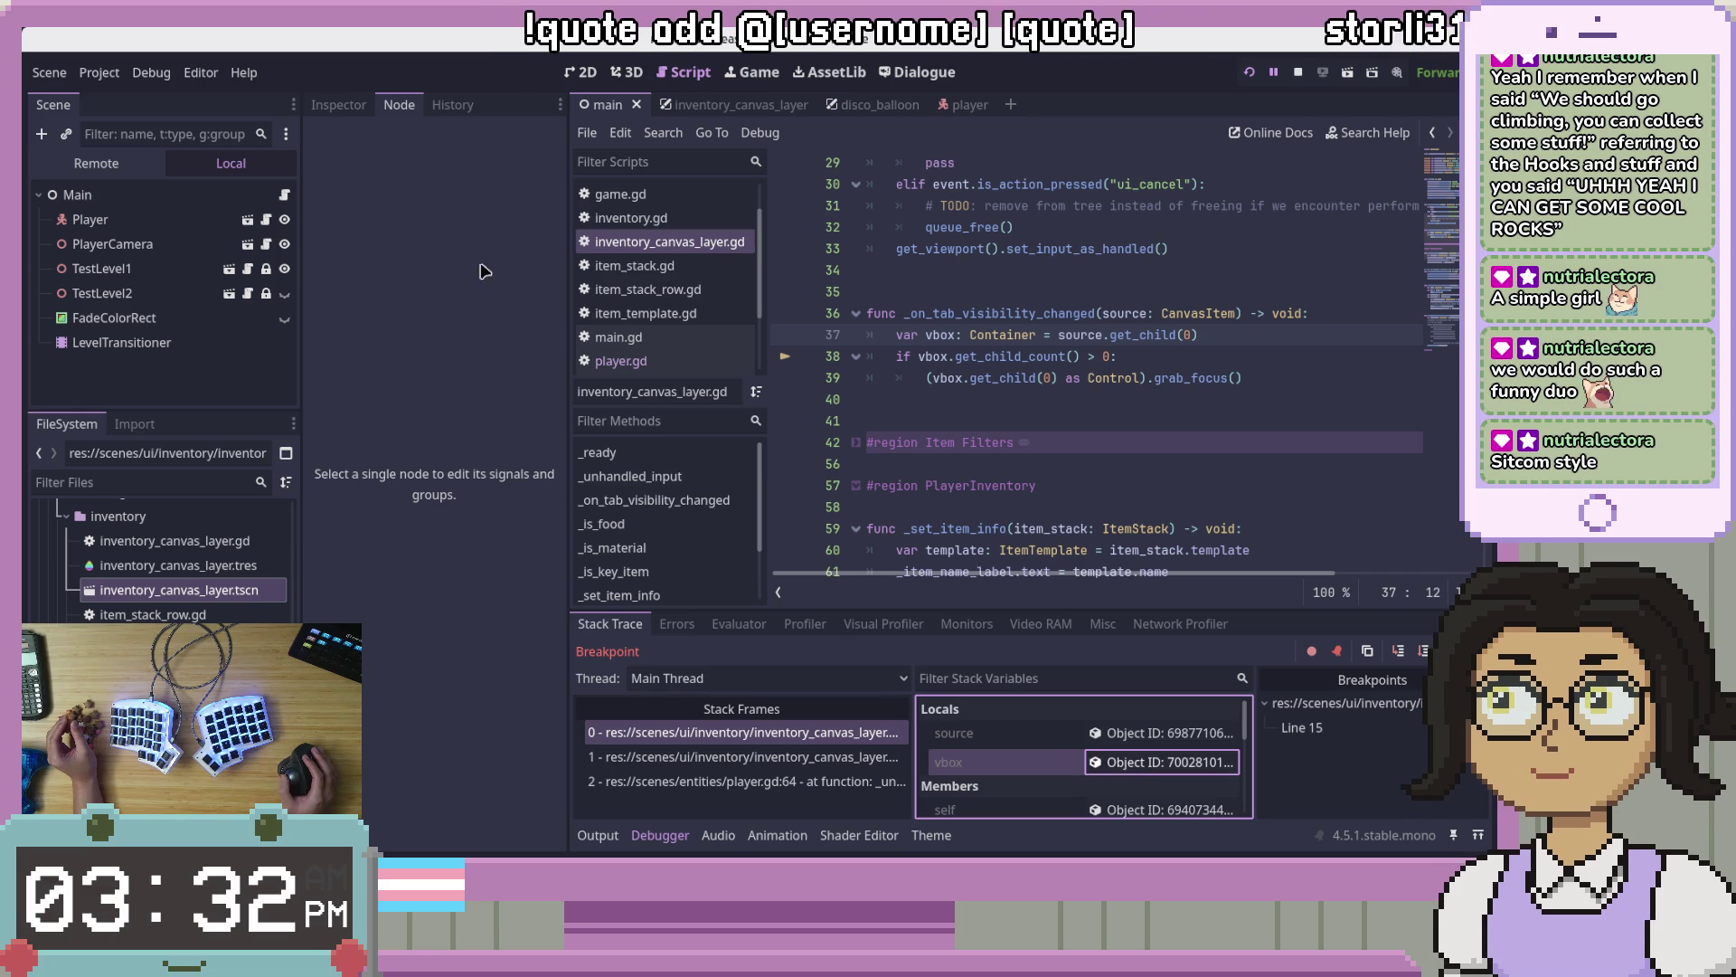
click(340, 107)
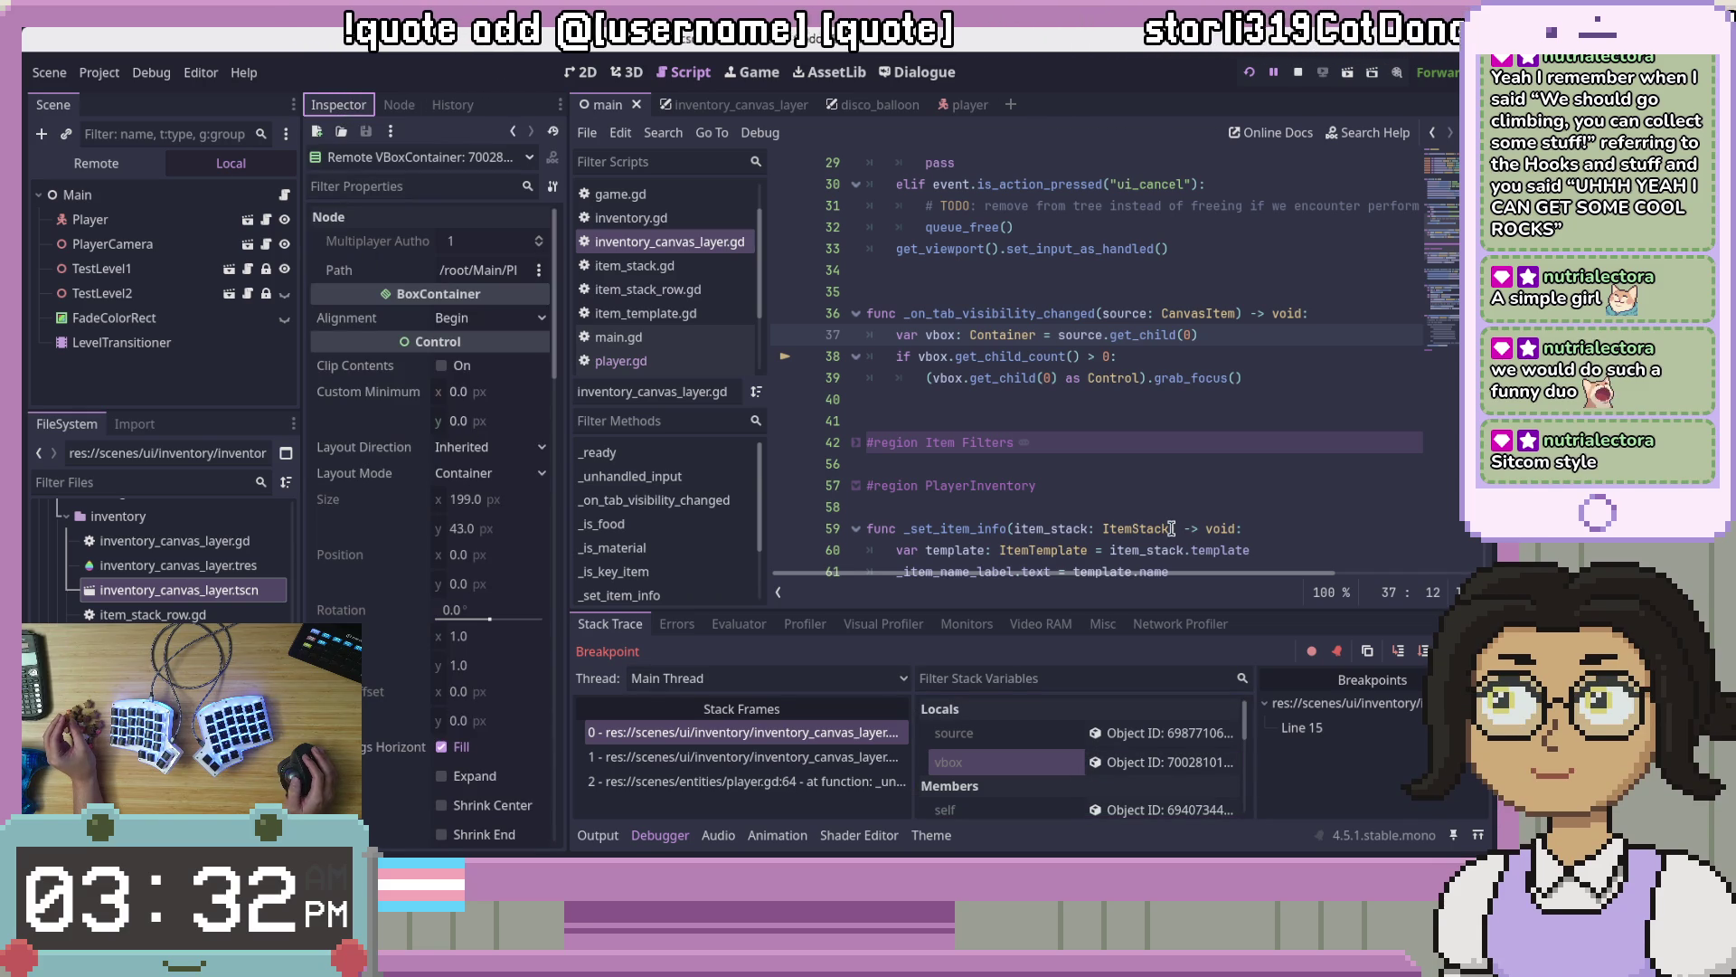
scroll(1172, 528, down, 3)
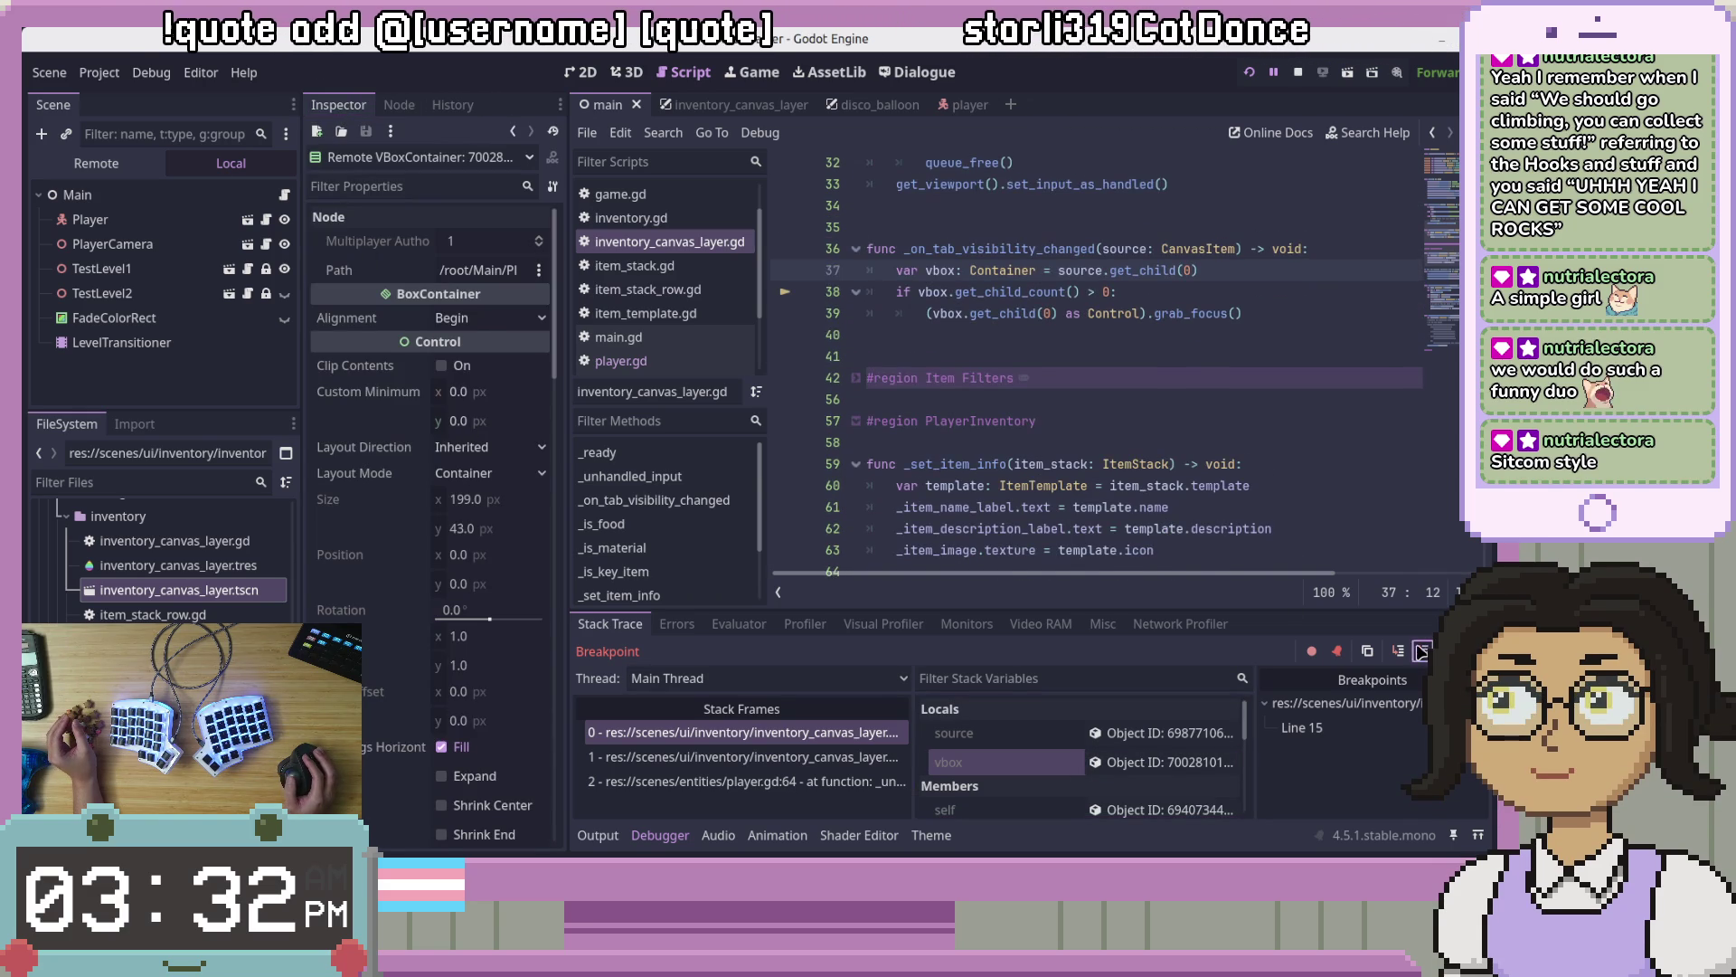
Step: Step onto the line 39 grab_focus call and read its documentation popup
click(1421, 651)
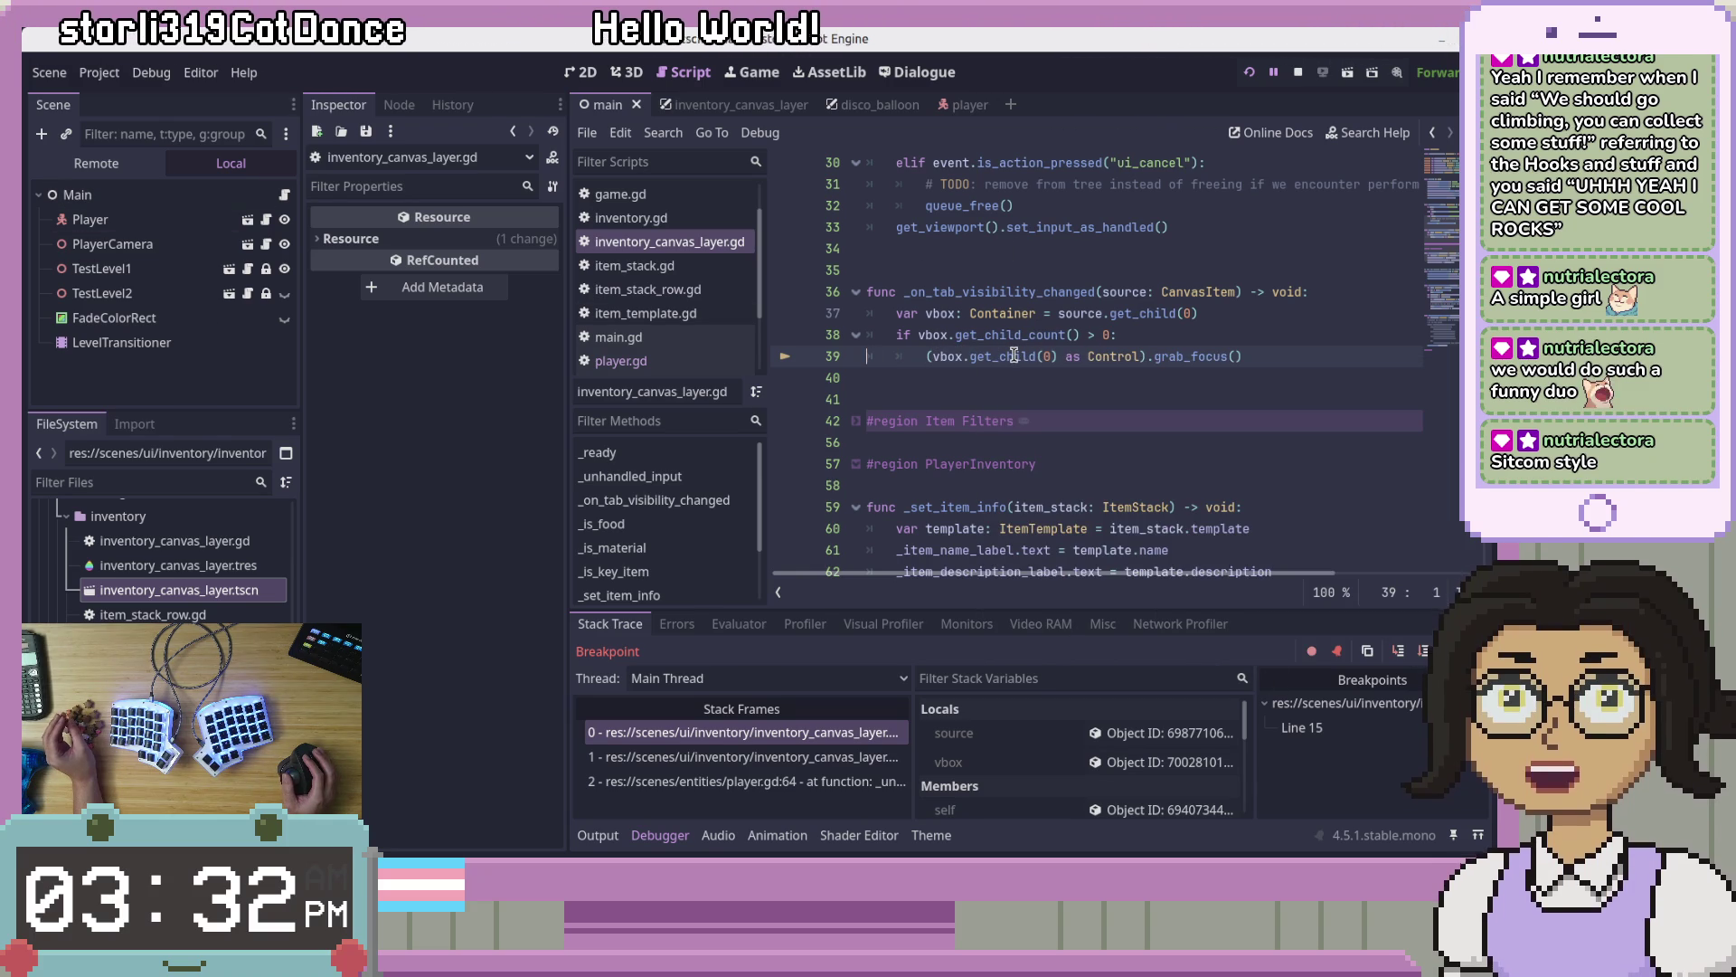
mouse_move(1016, 359)
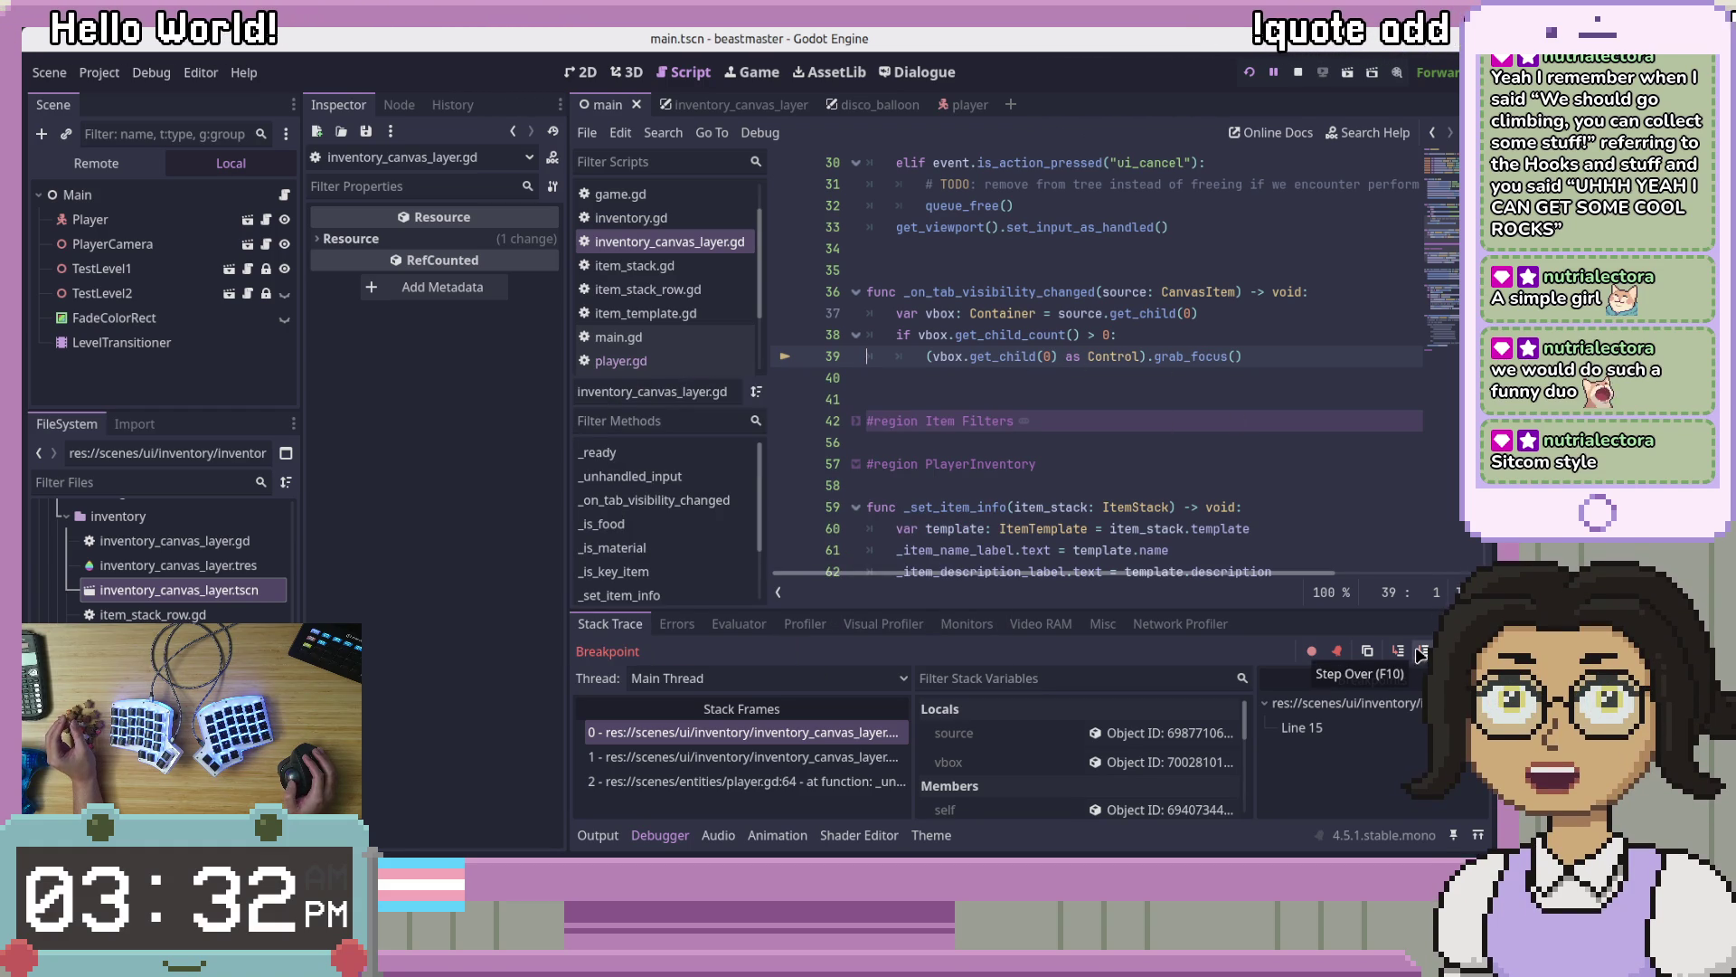
mouse_move(1180, 357)
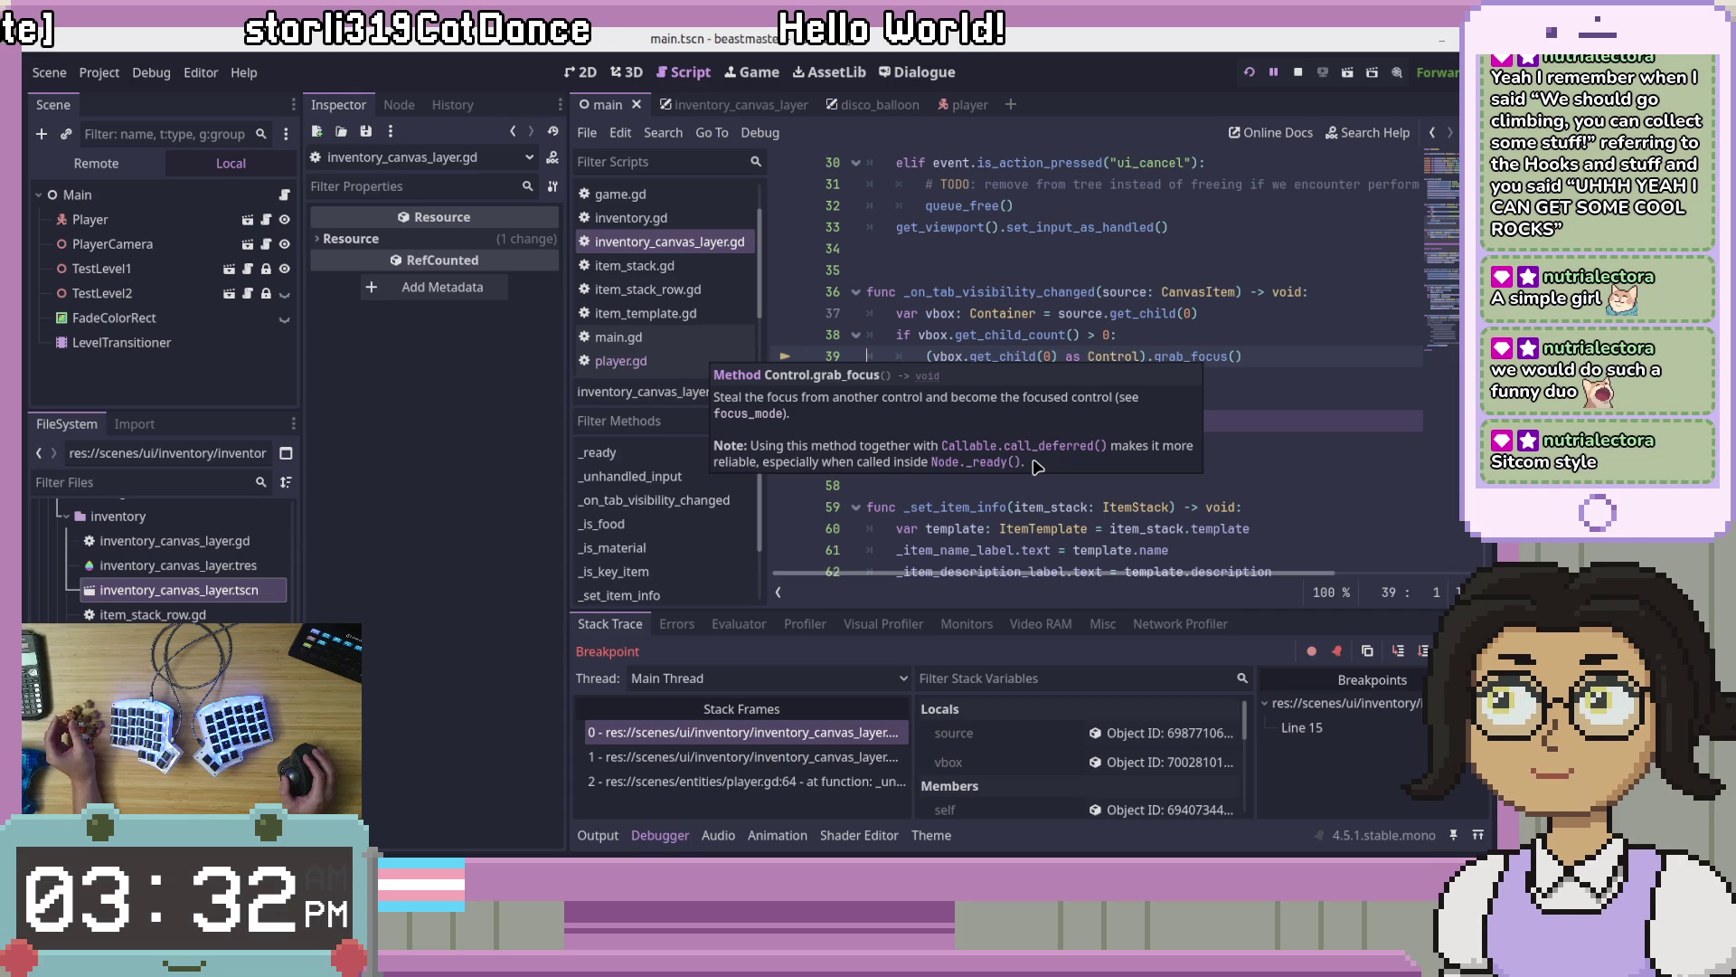
click(1262, 374)
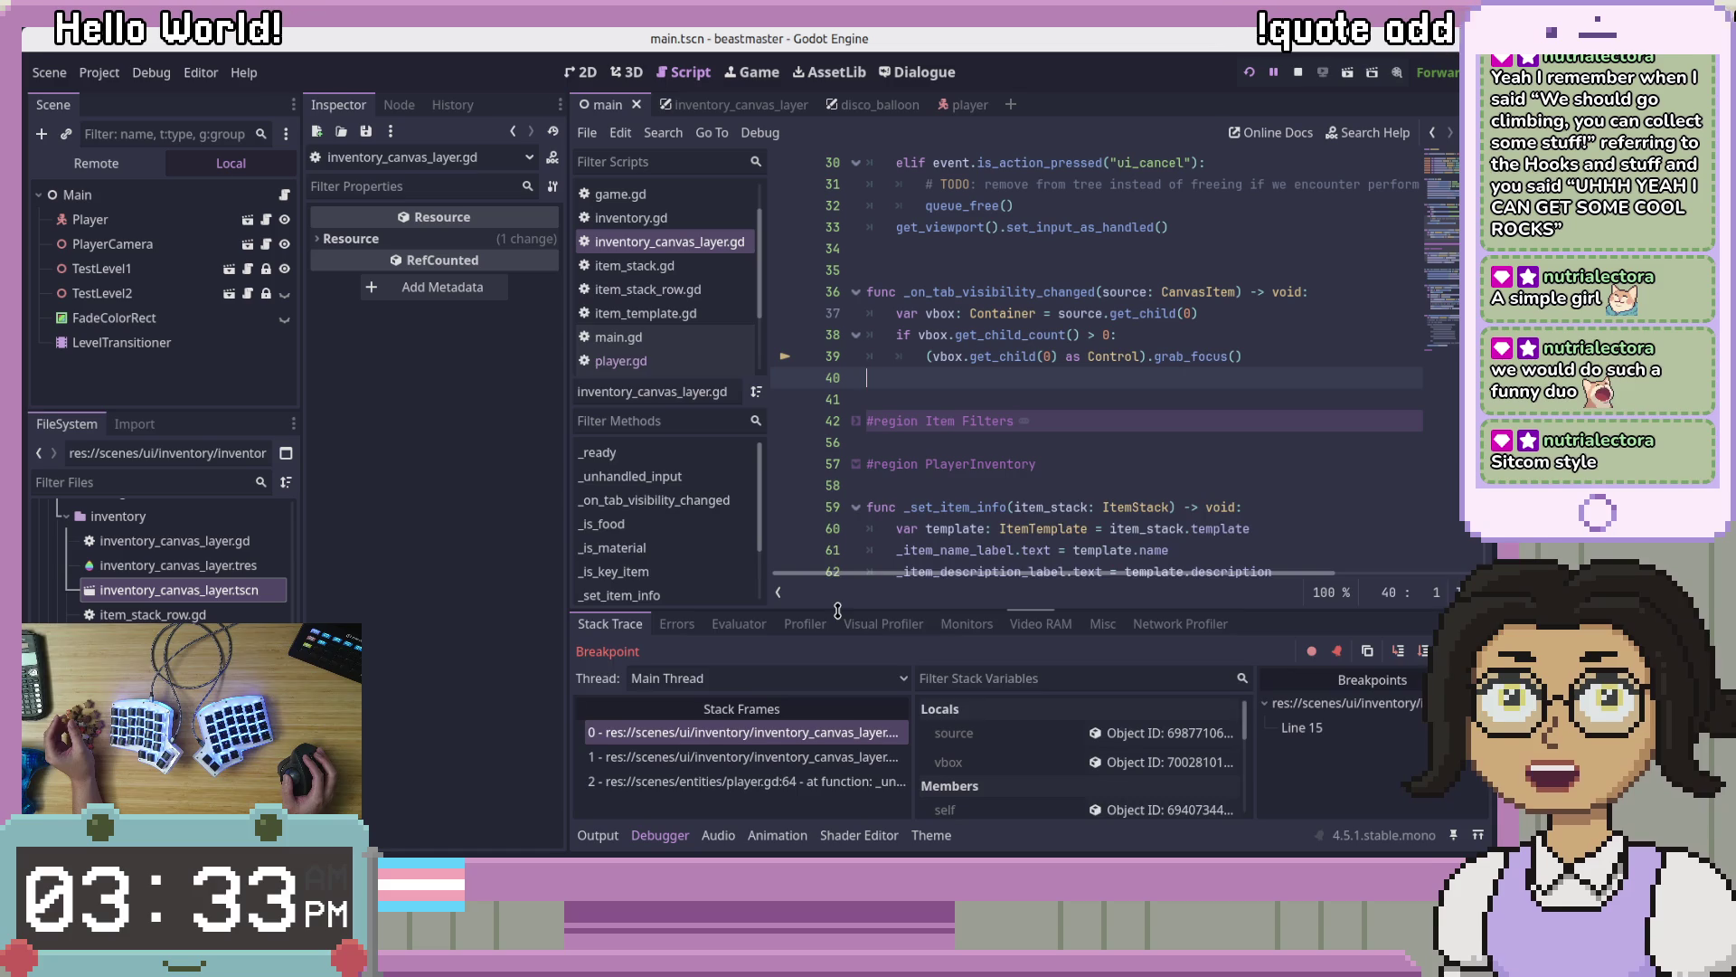
Step: Resize the bottom debugger panel and glance at the visual profiler
drag(837, 611, 838, 505)
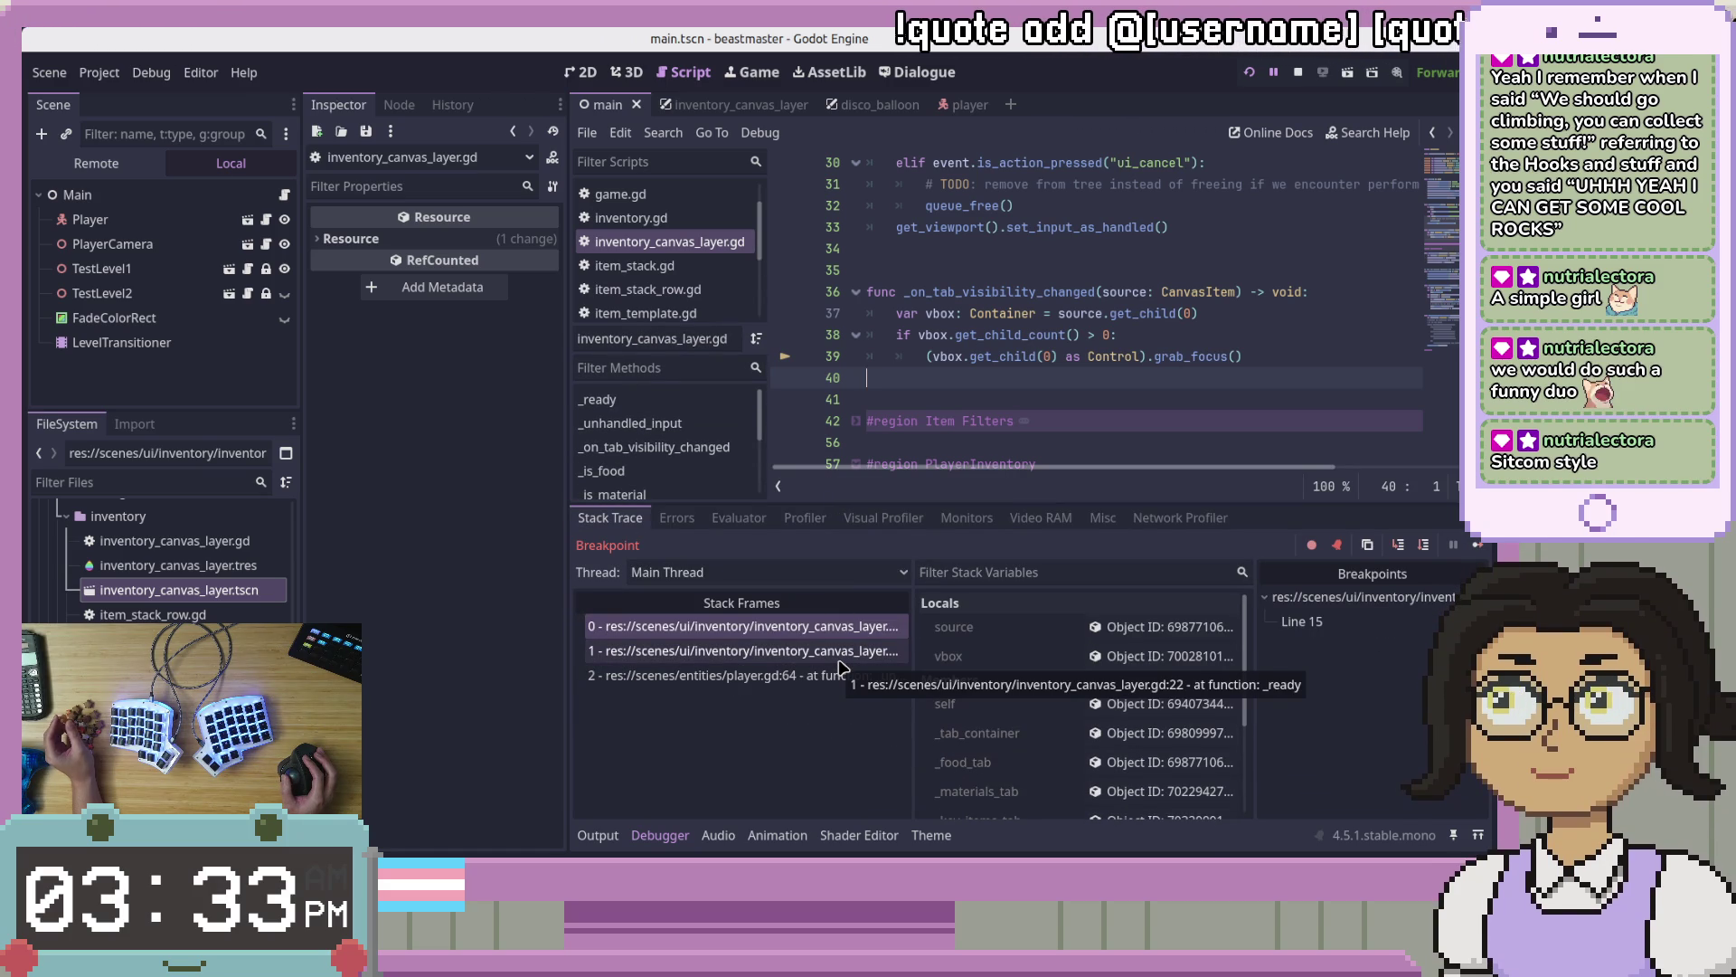
click(870, 514)
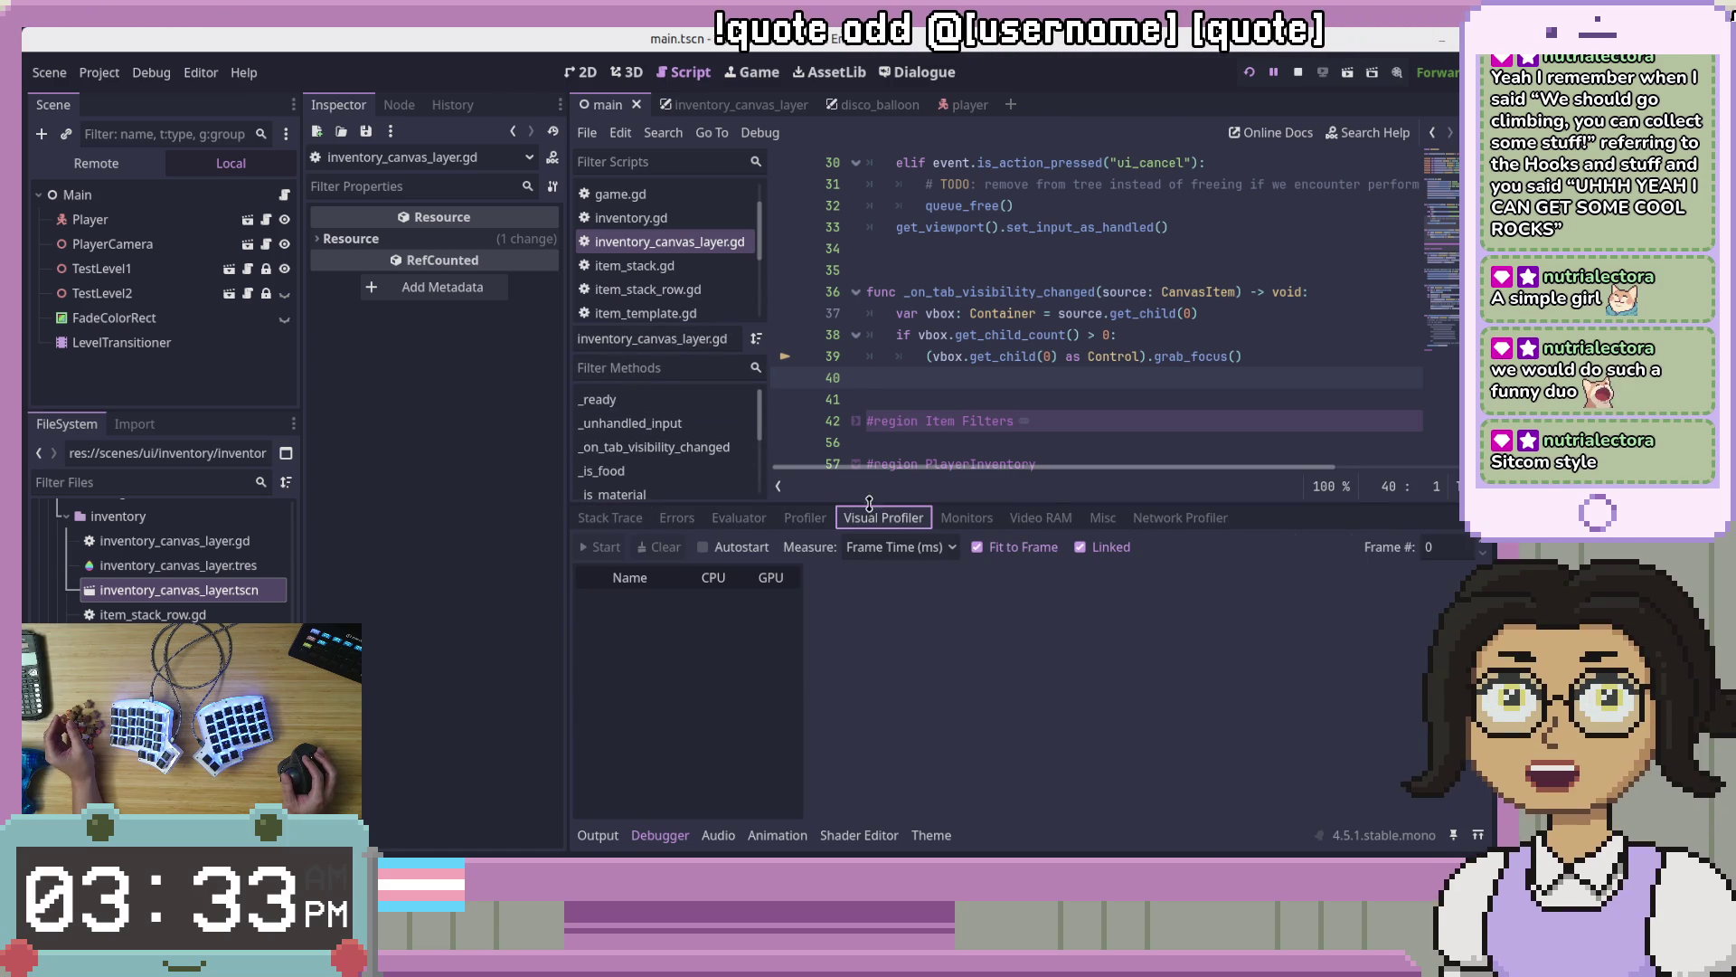
drag(914, 481, 918, 529)
key(Down)
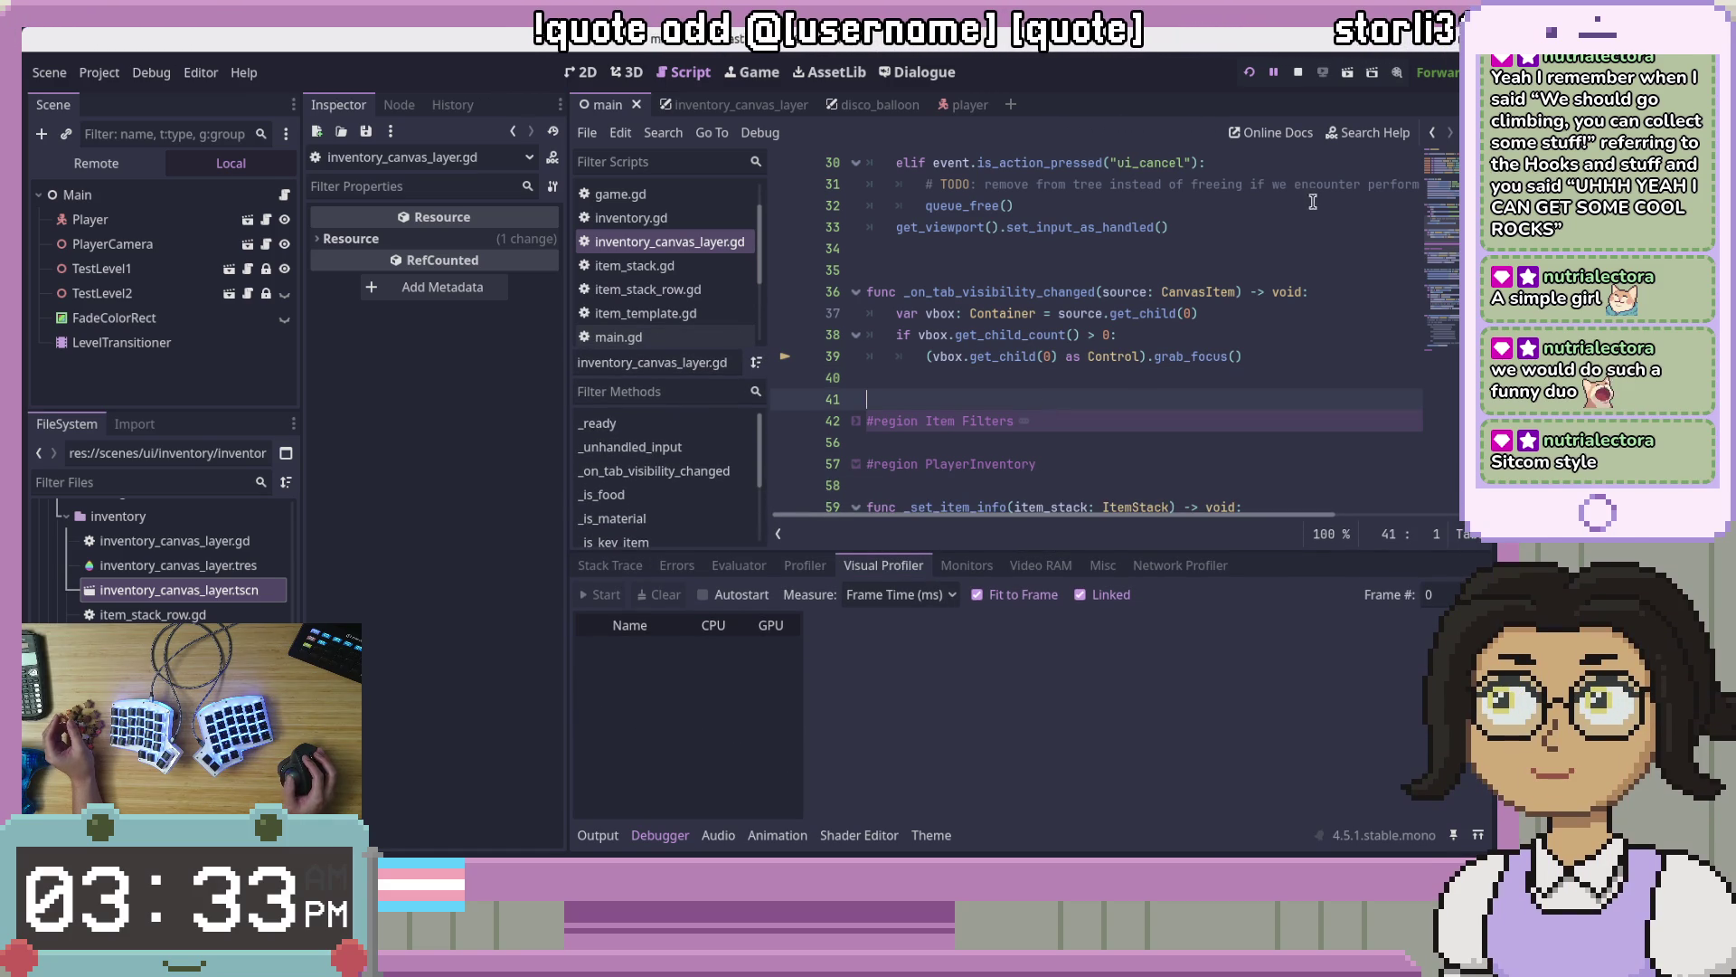
Step: Stop the game, change line 39 to grab_focus.call_deferred(), and run the project again
click(1298, 74)
click(1231, 356)
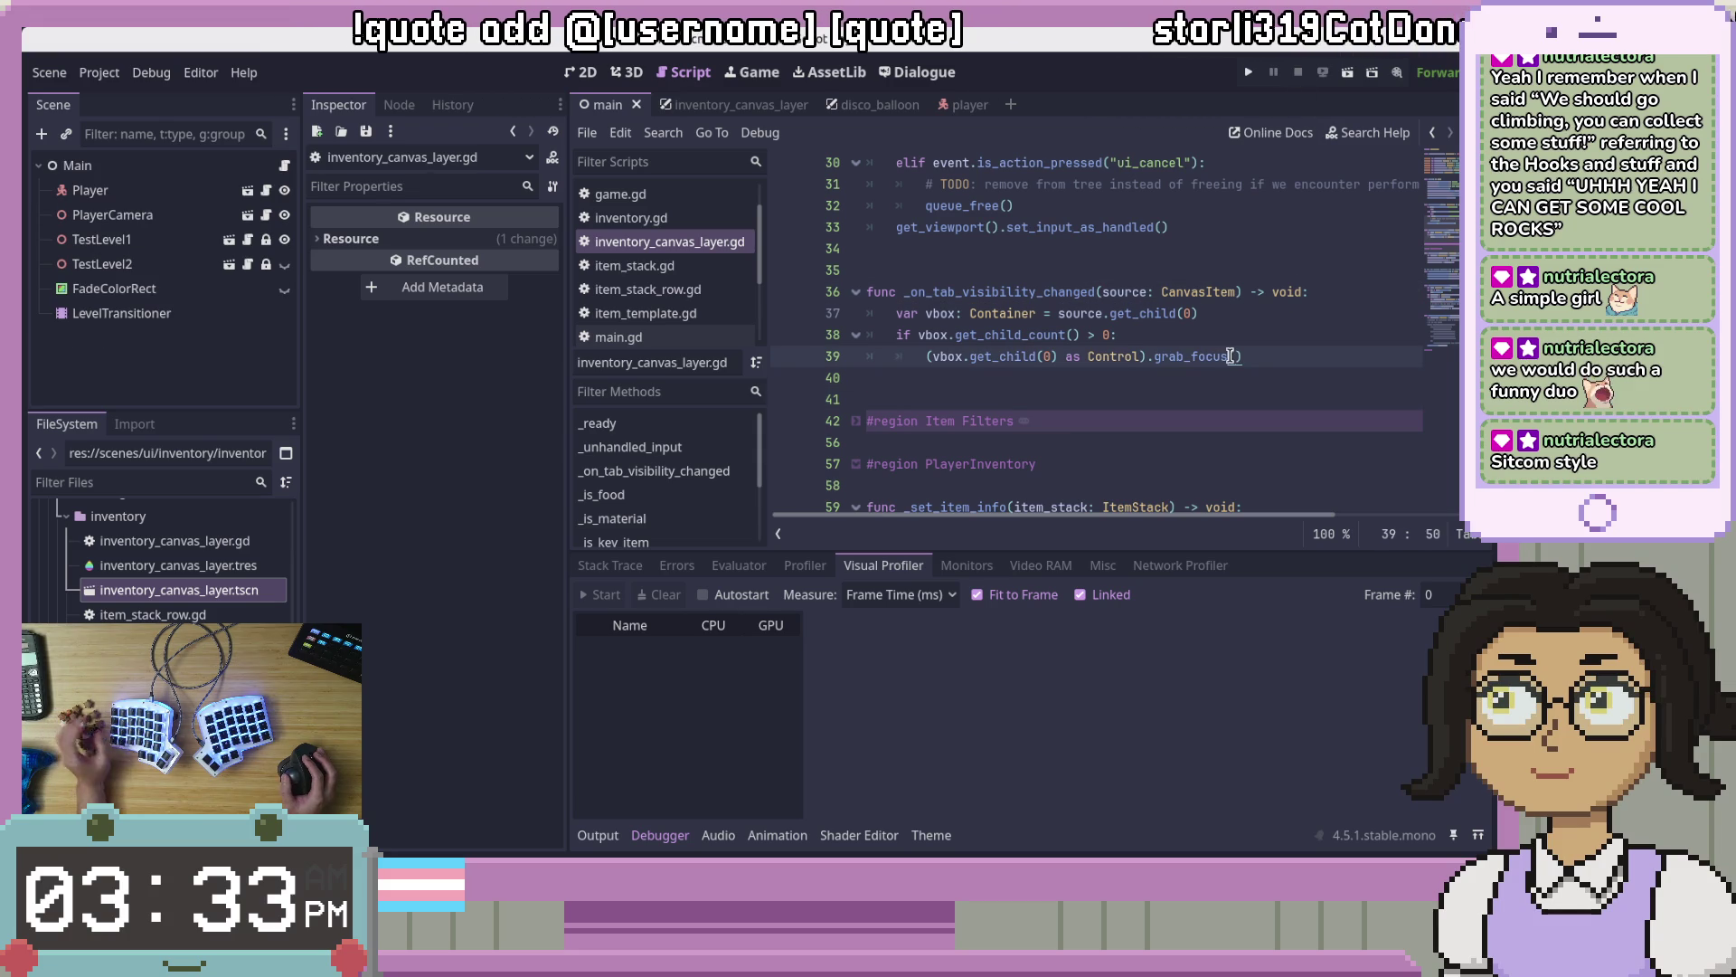
text(.call_)
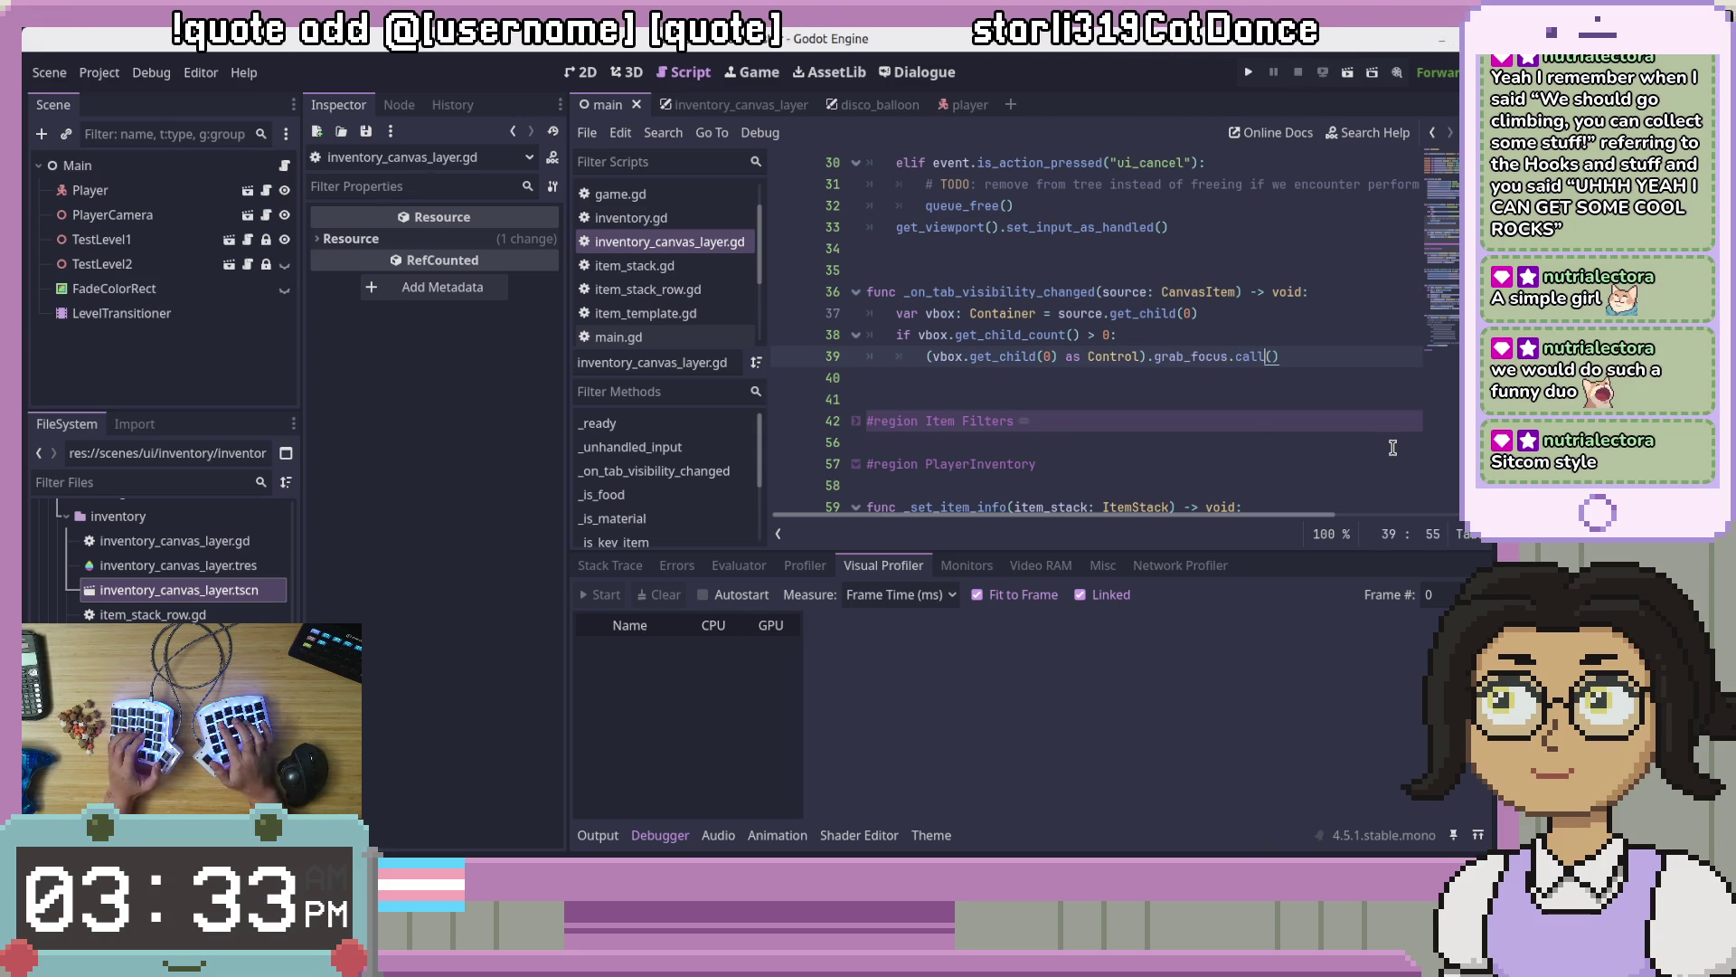
text(deferred)
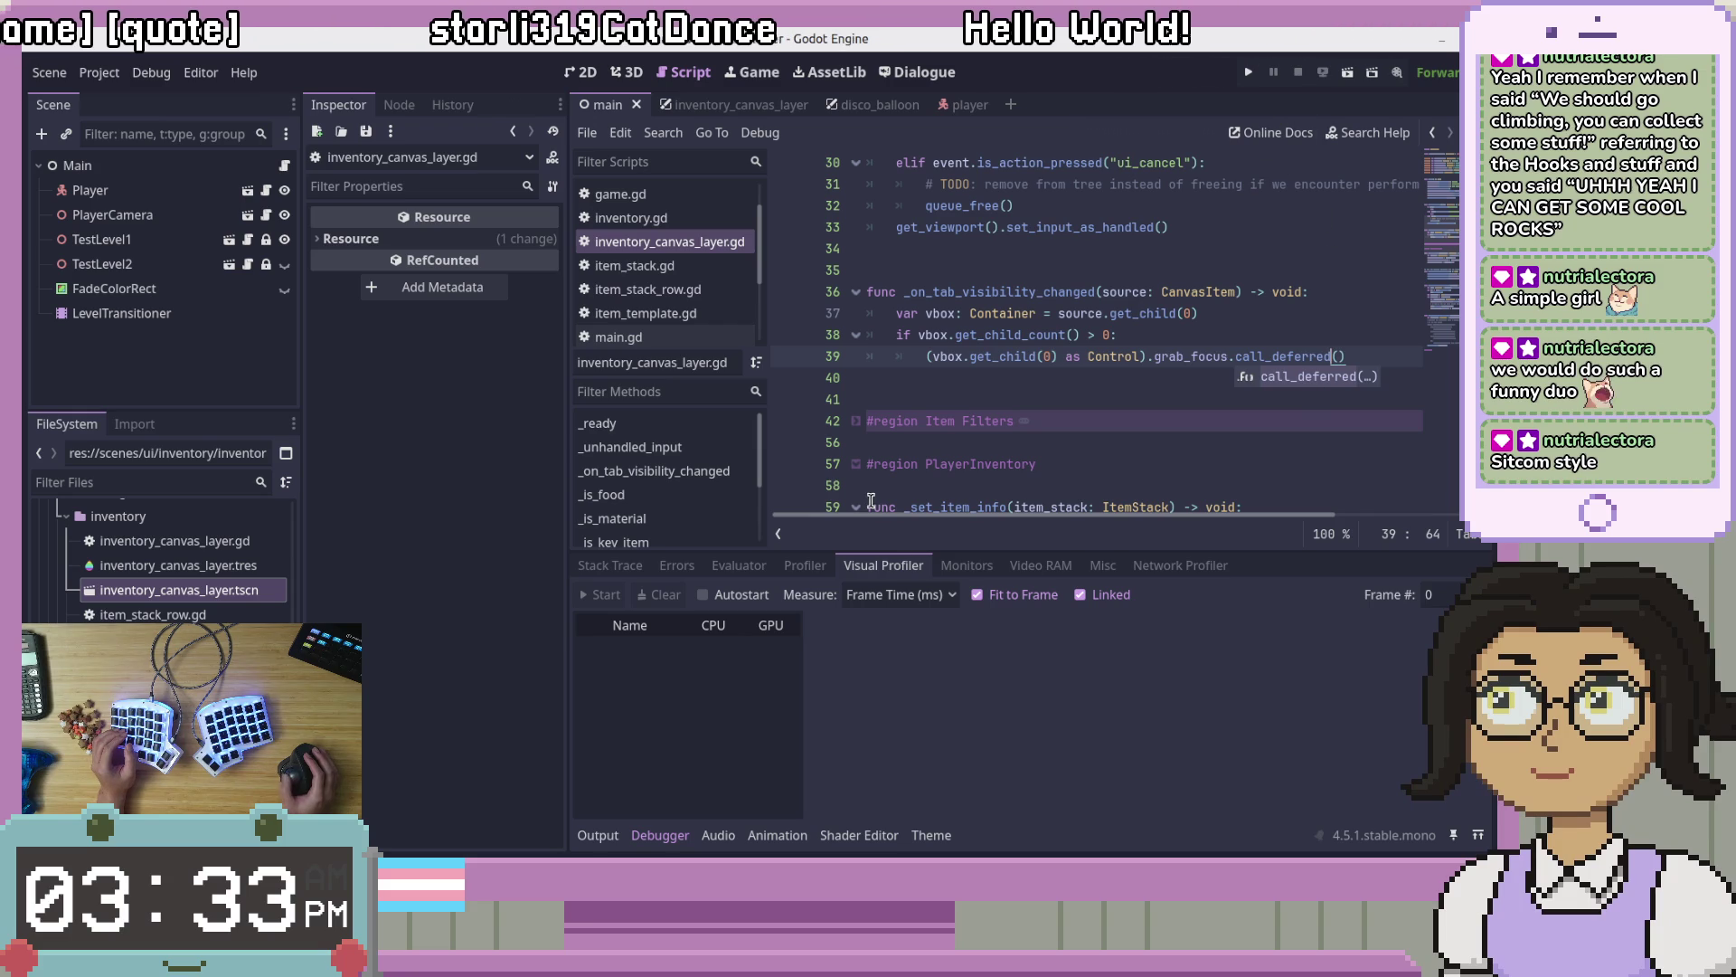
click(1248, 71)
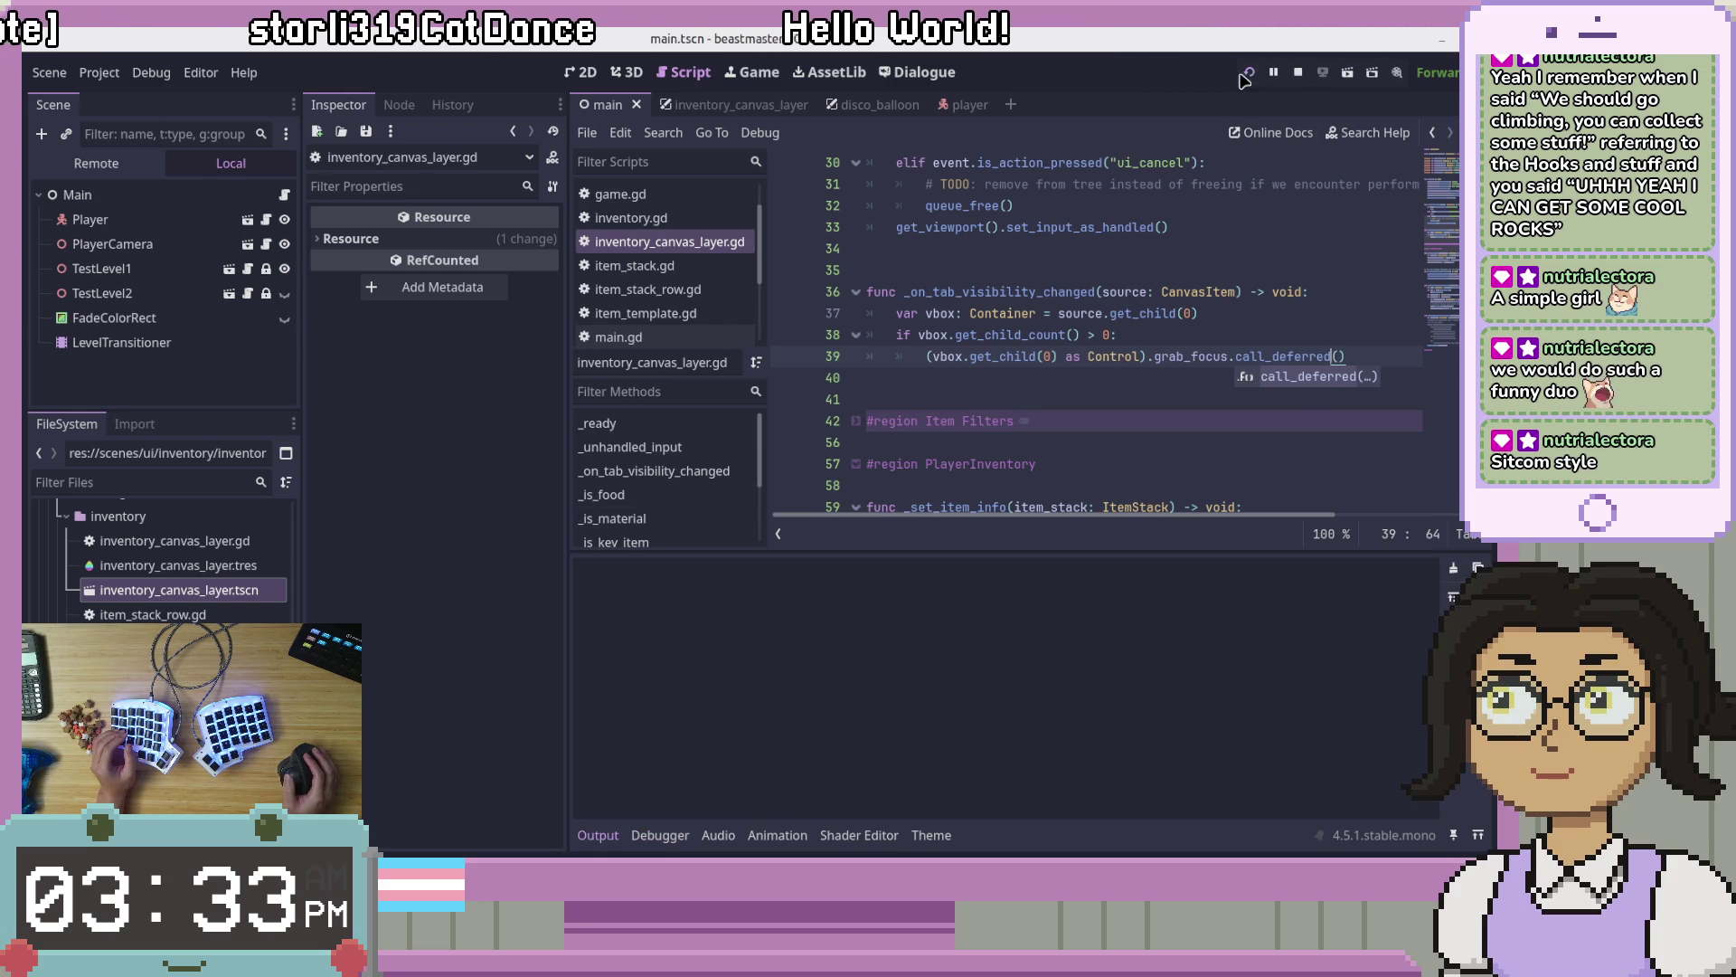
Step: Open the in-game inventory, resume past the breakpoint, check Donut is focused, then quit
drag(1316, 290, 918, 120)
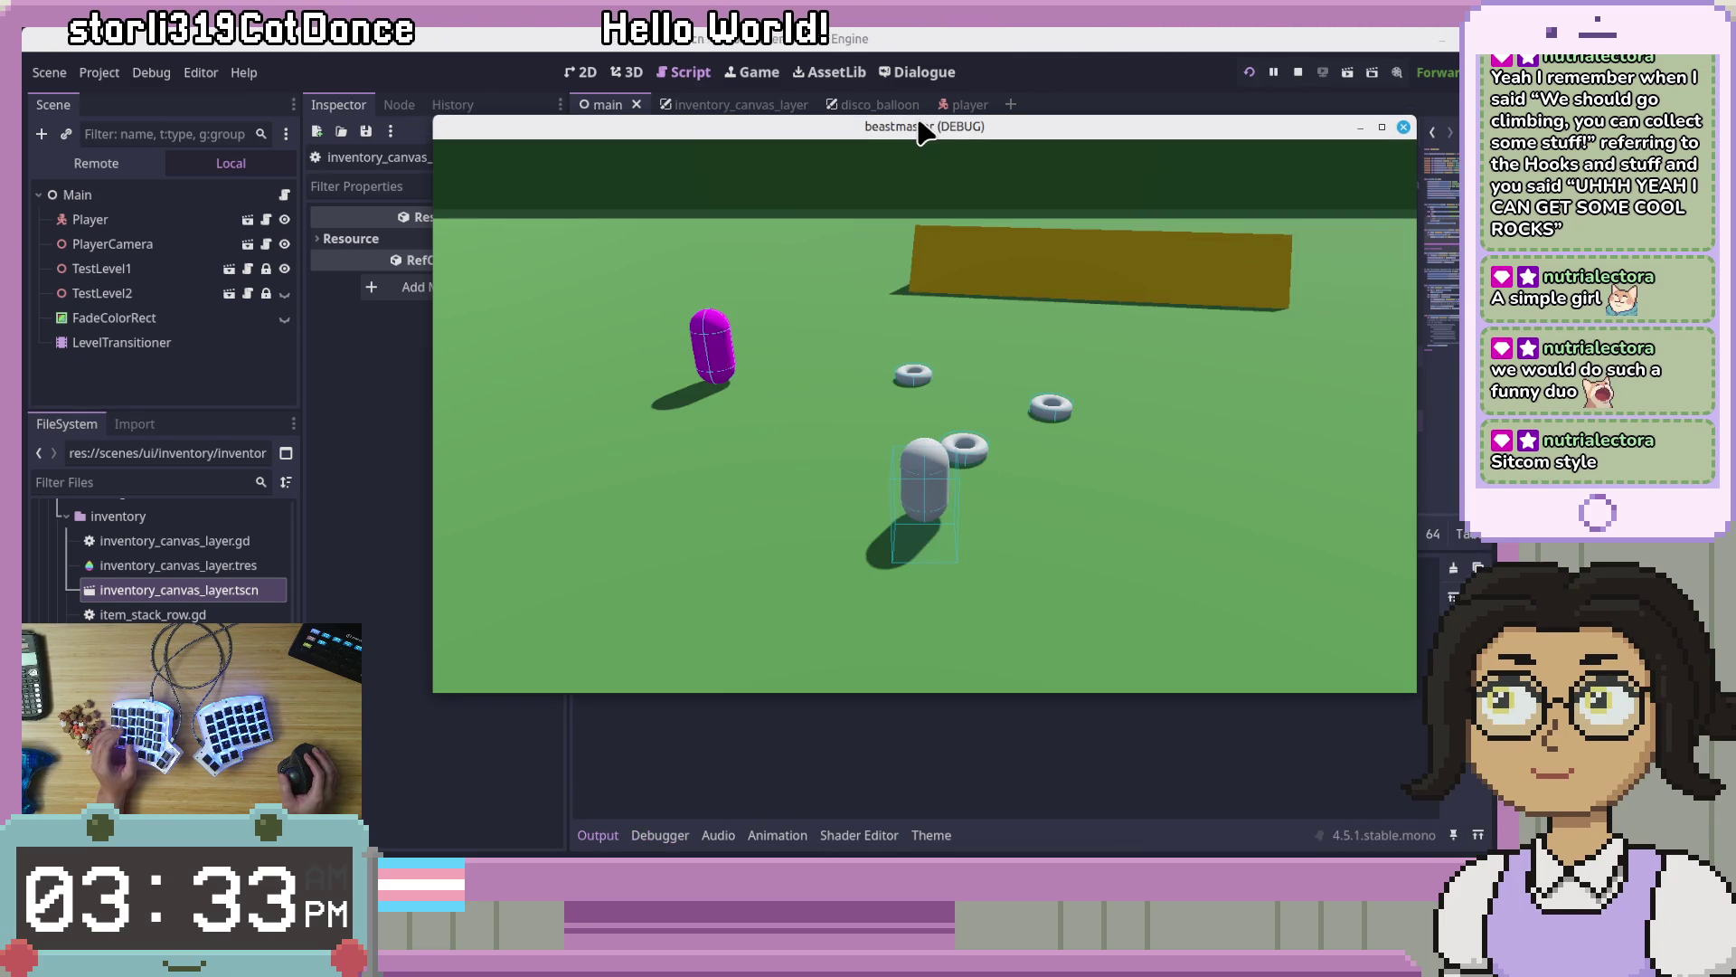
key(i)
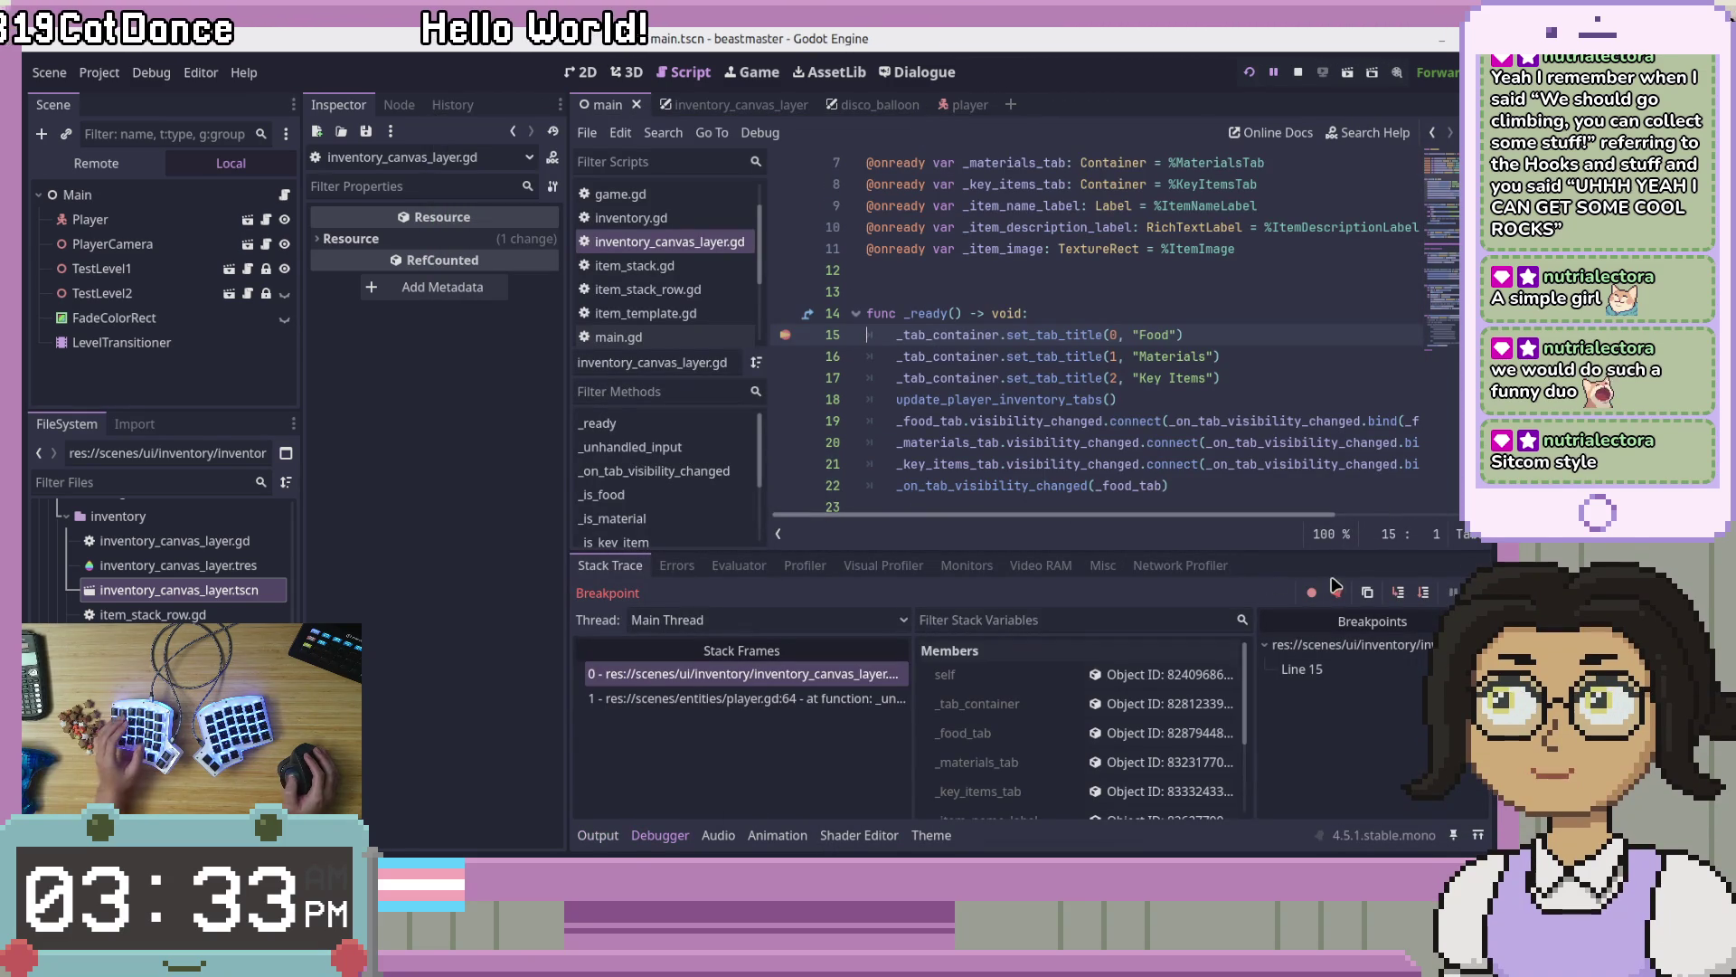
key(F12)
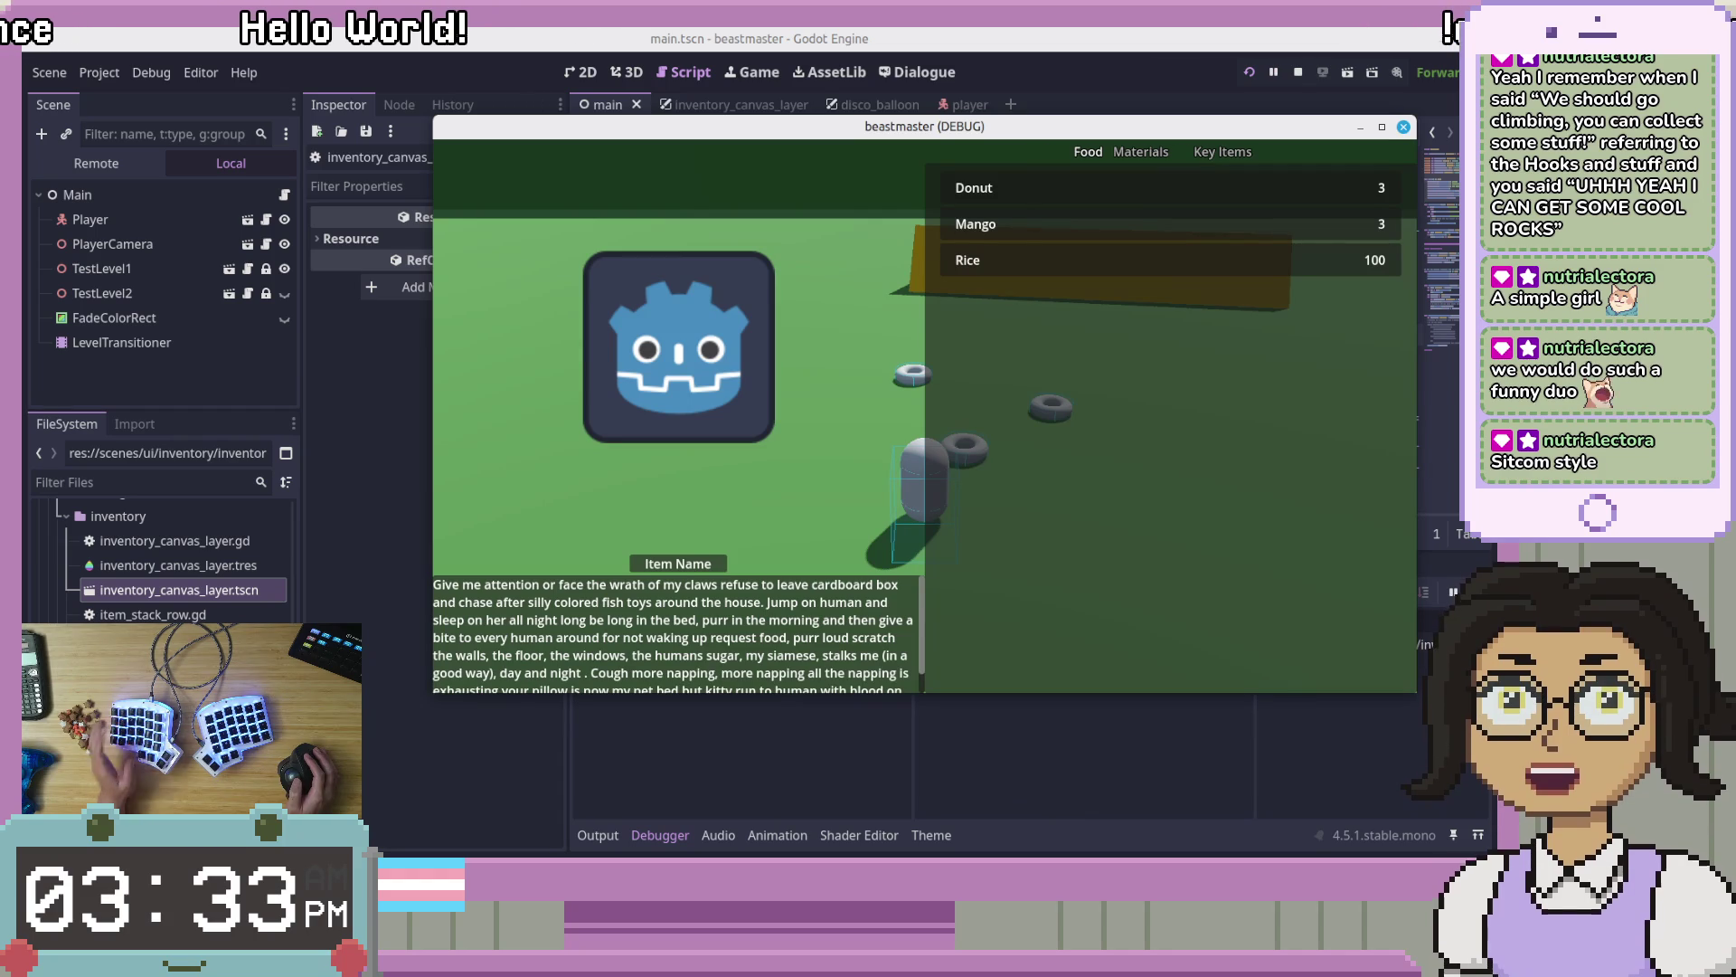
key(Down)
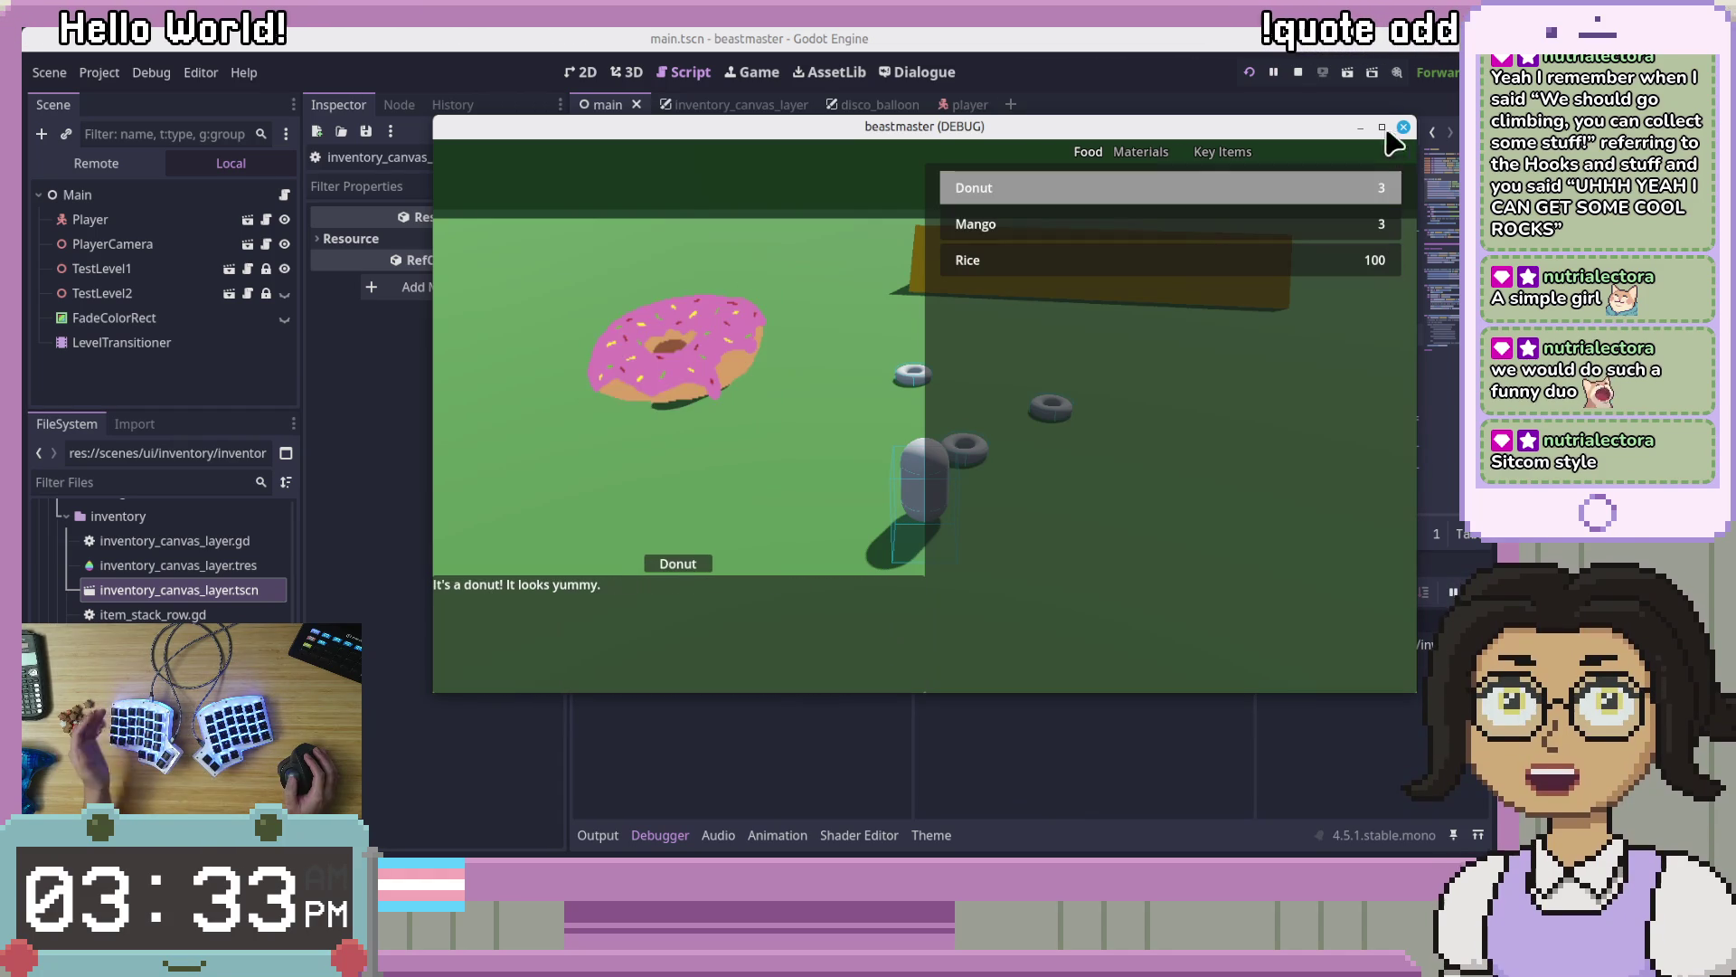
key(F8)
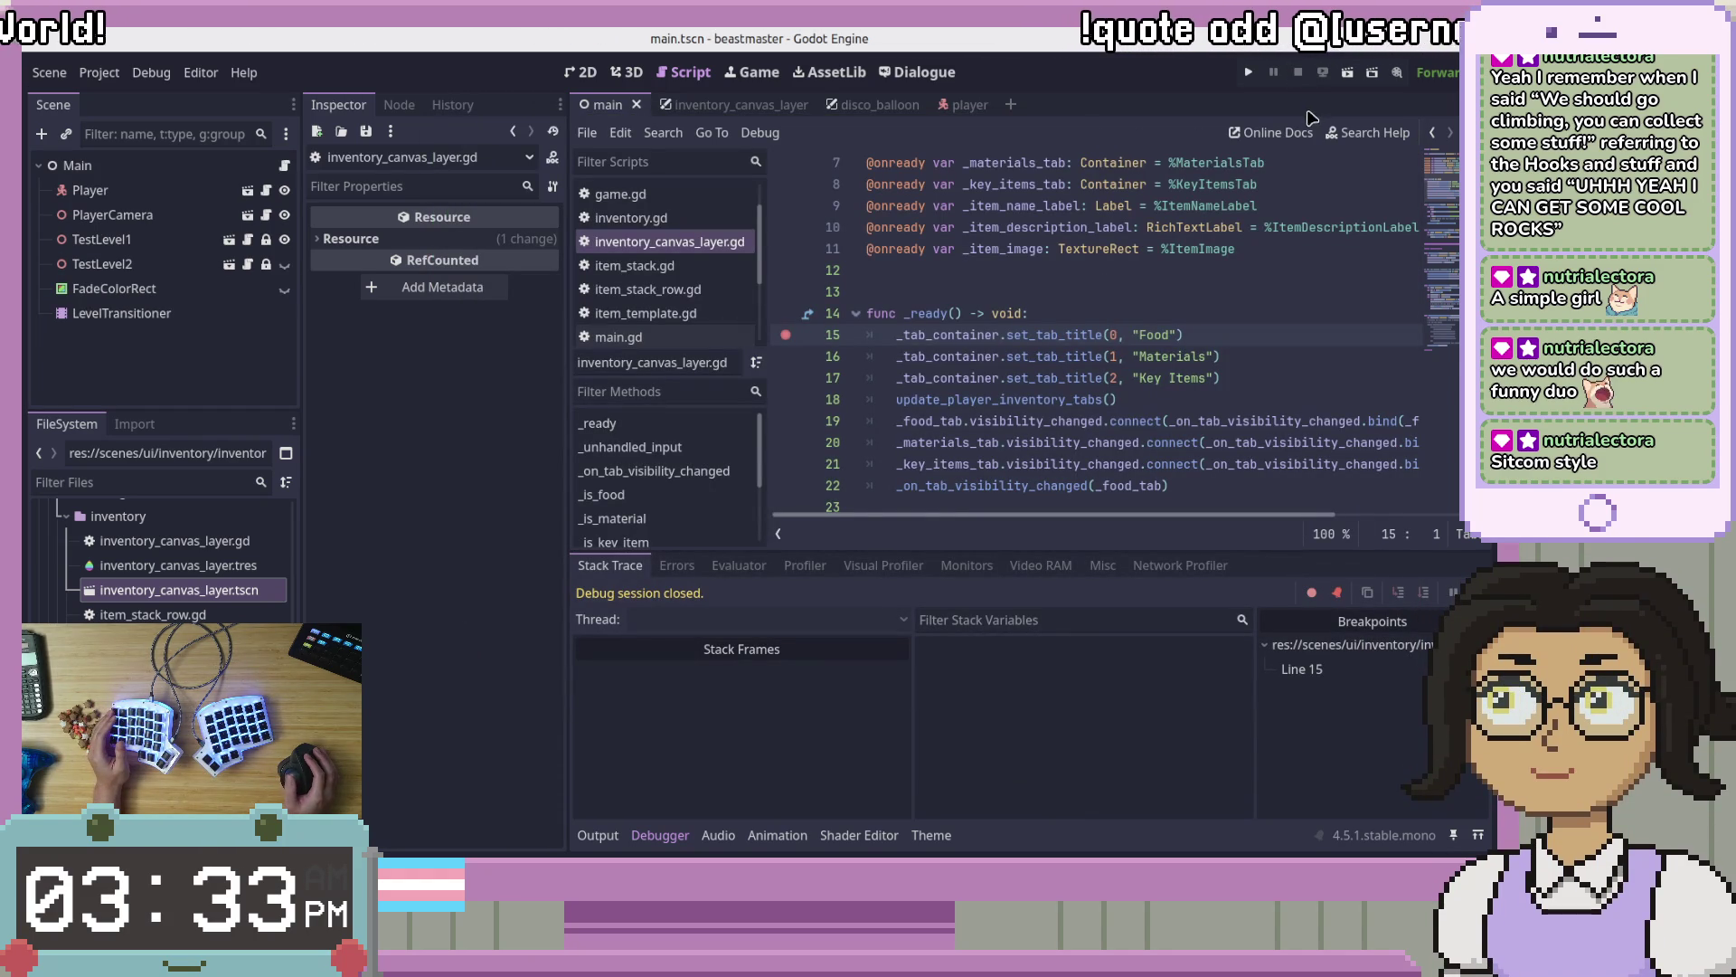
Step: Go to the line 22 call, relaunch the game and reopen the inventory to hit the breakpoint
click(994, 376)
click(996, 464)
click(994, 486)
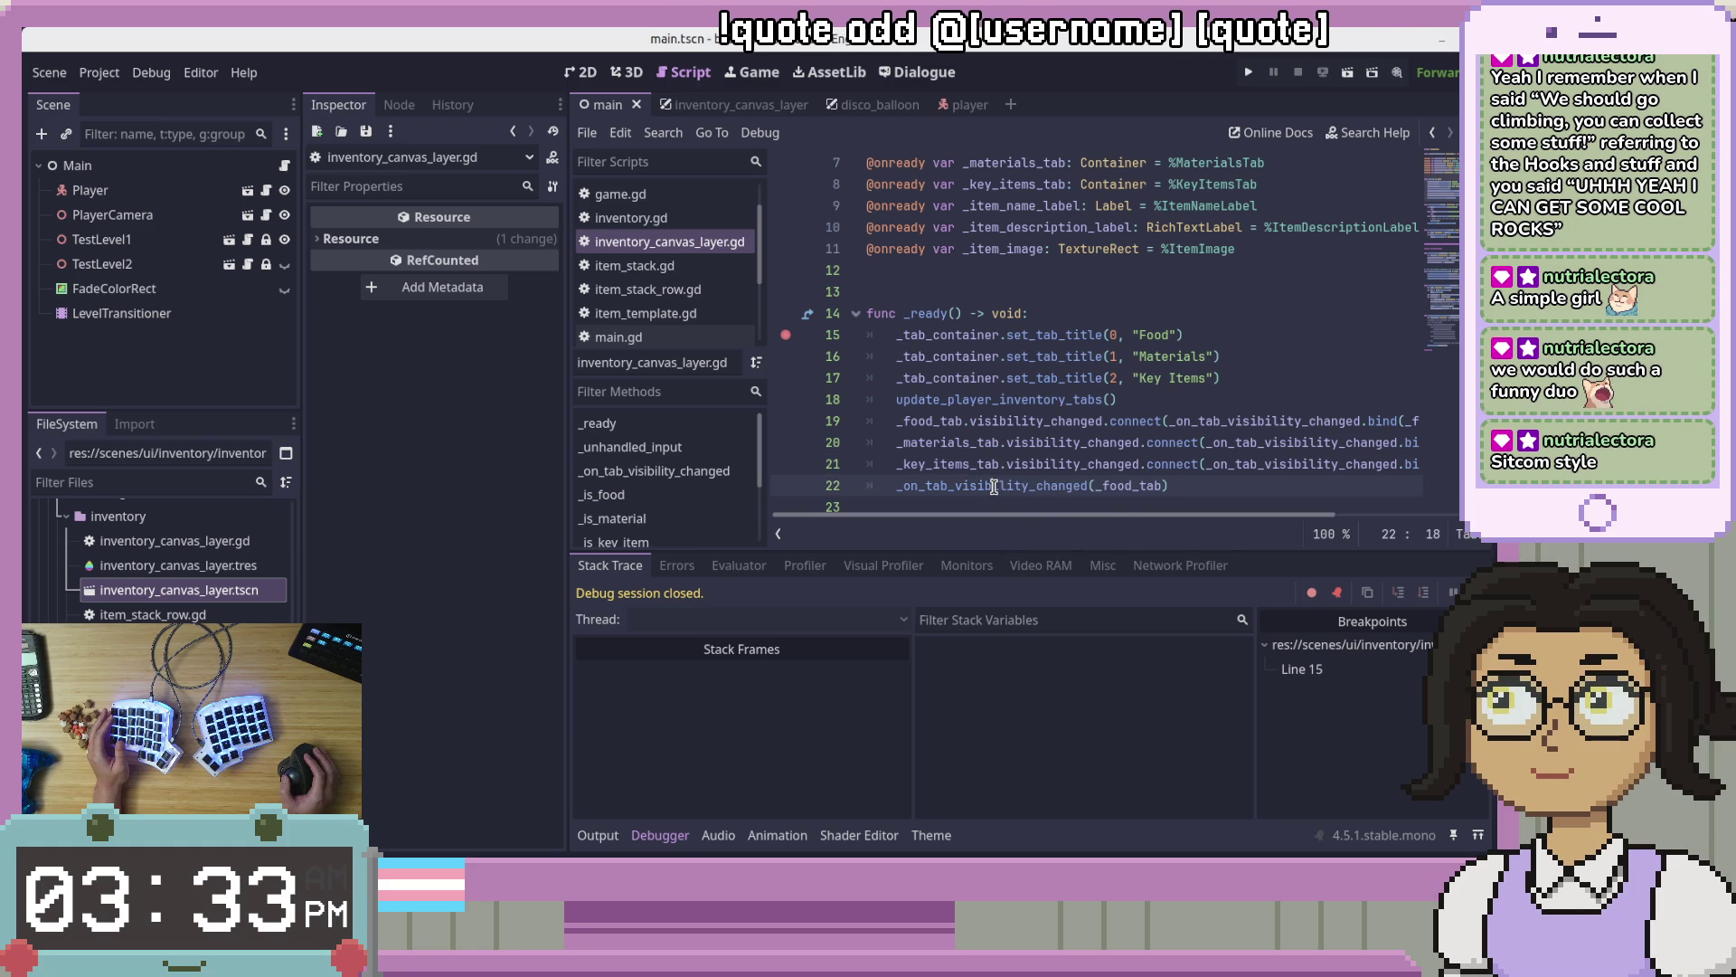
click(1248, 74)
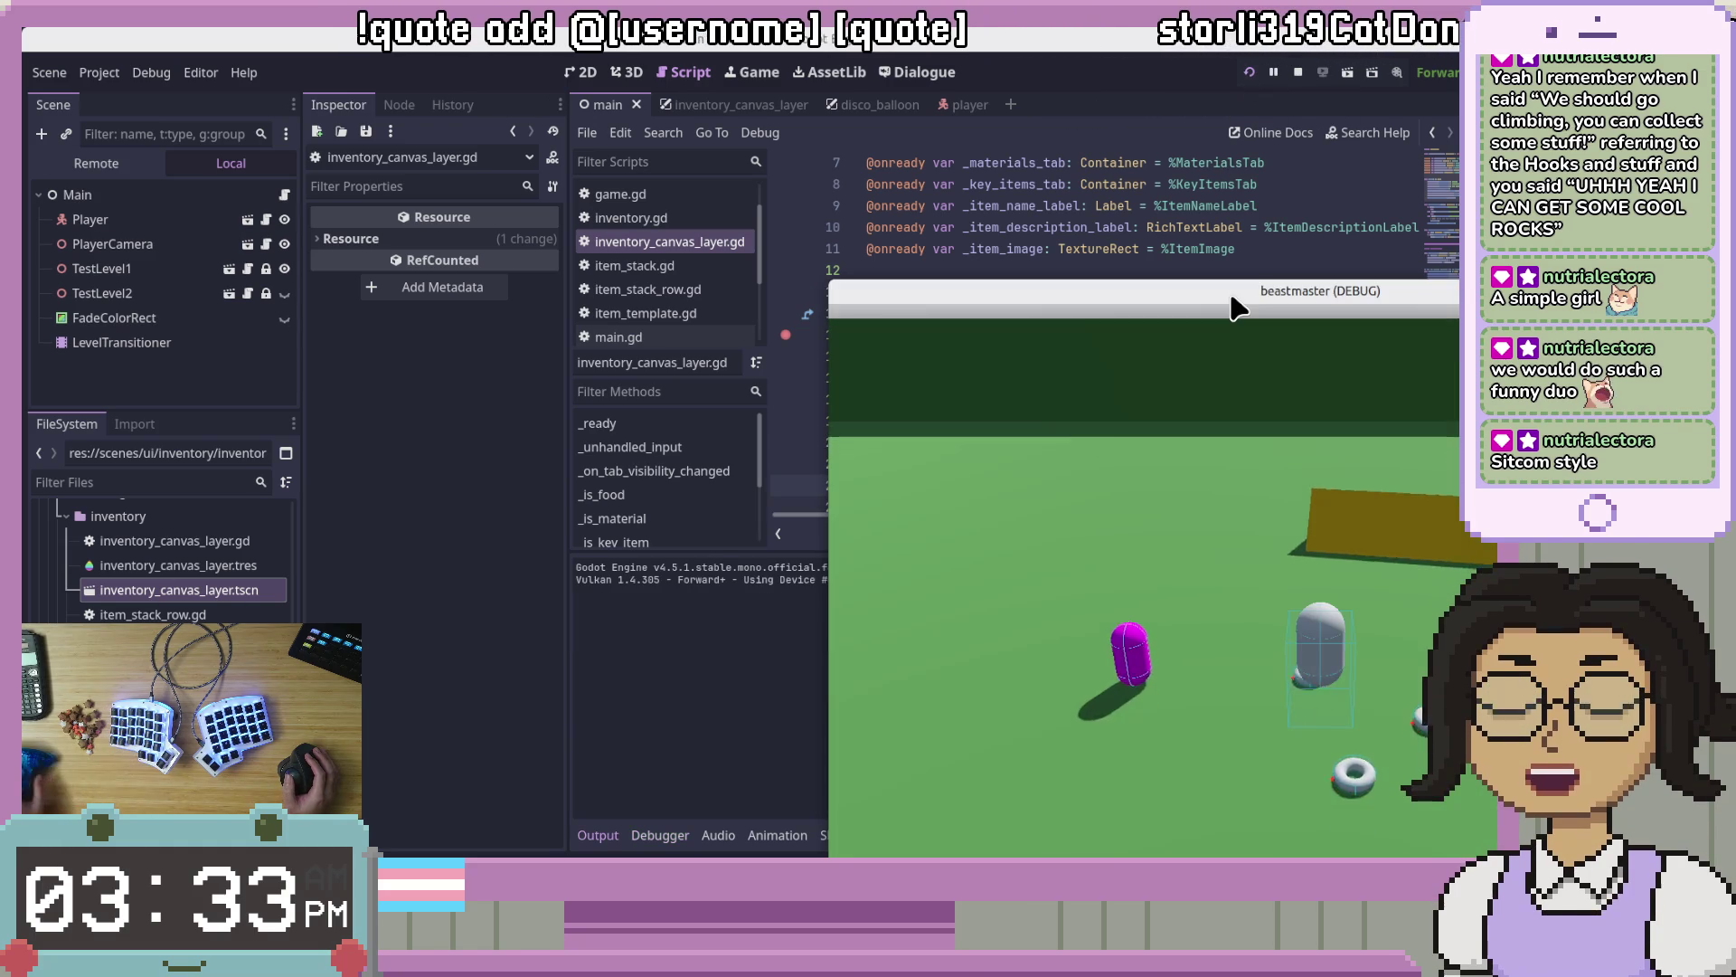
key(i)
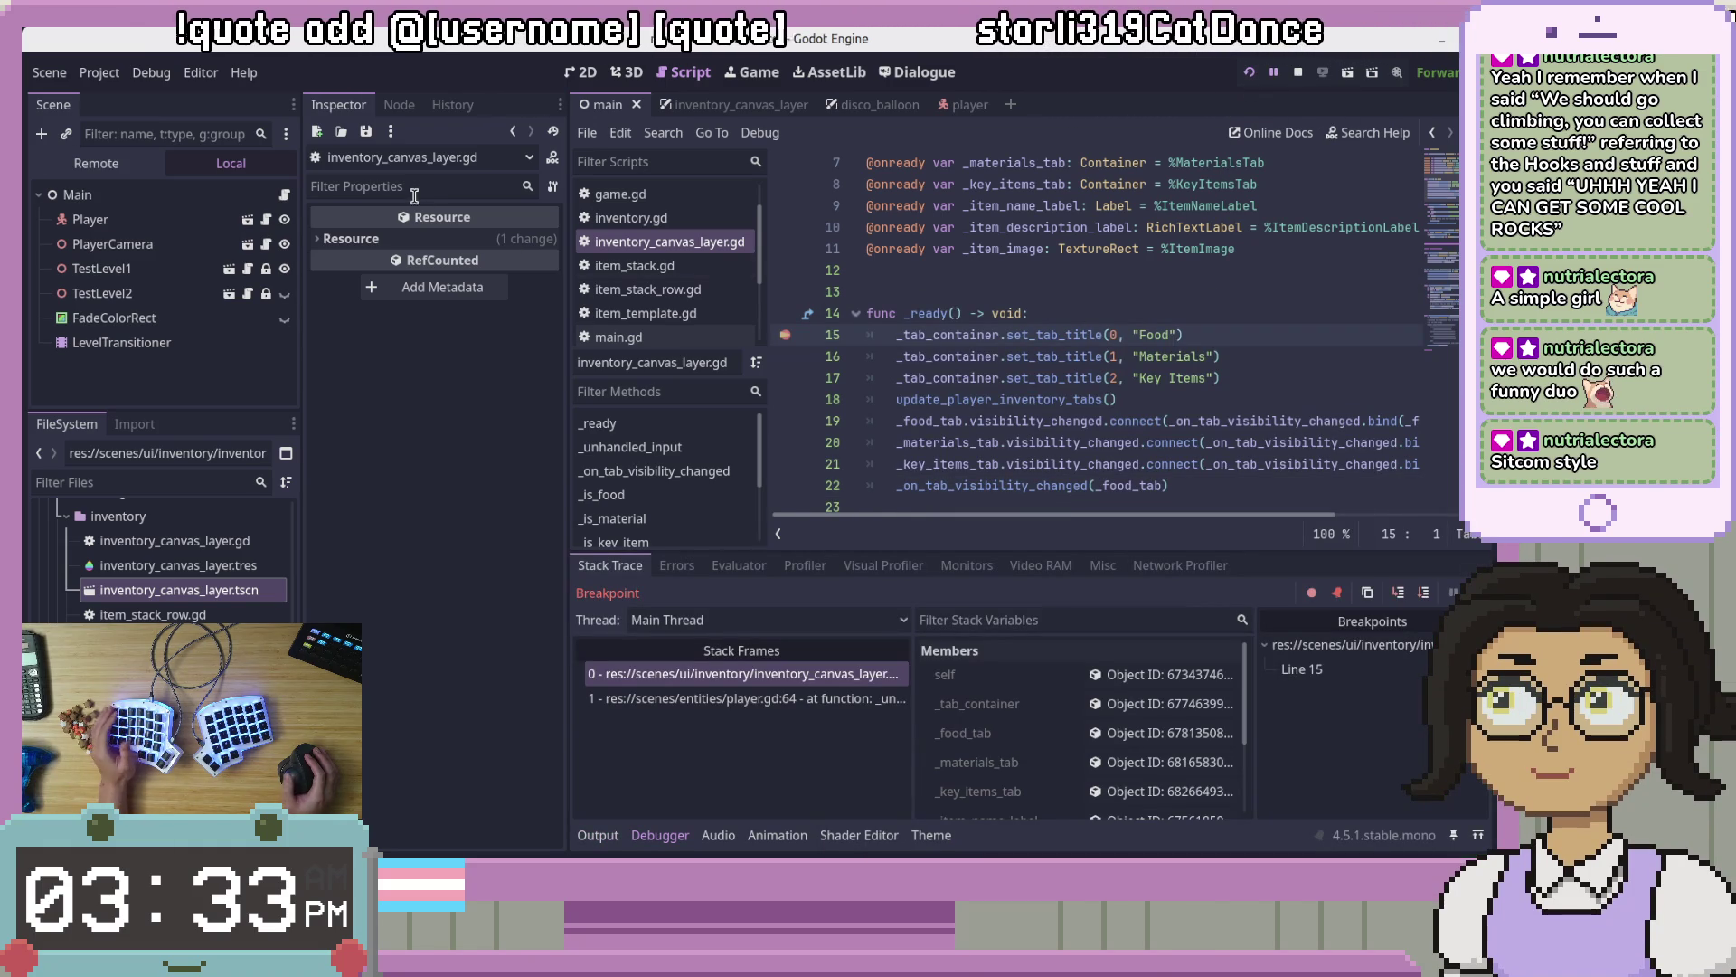
Step: Step through _ready into _on_tab_visibility_changed, past the vbox assignment
click(1425, 594)
click(1426, 594)
click(1425, 594)
click(1425, 594)
click(1426, 594)
click(1425, 594)
click(1425, 594)
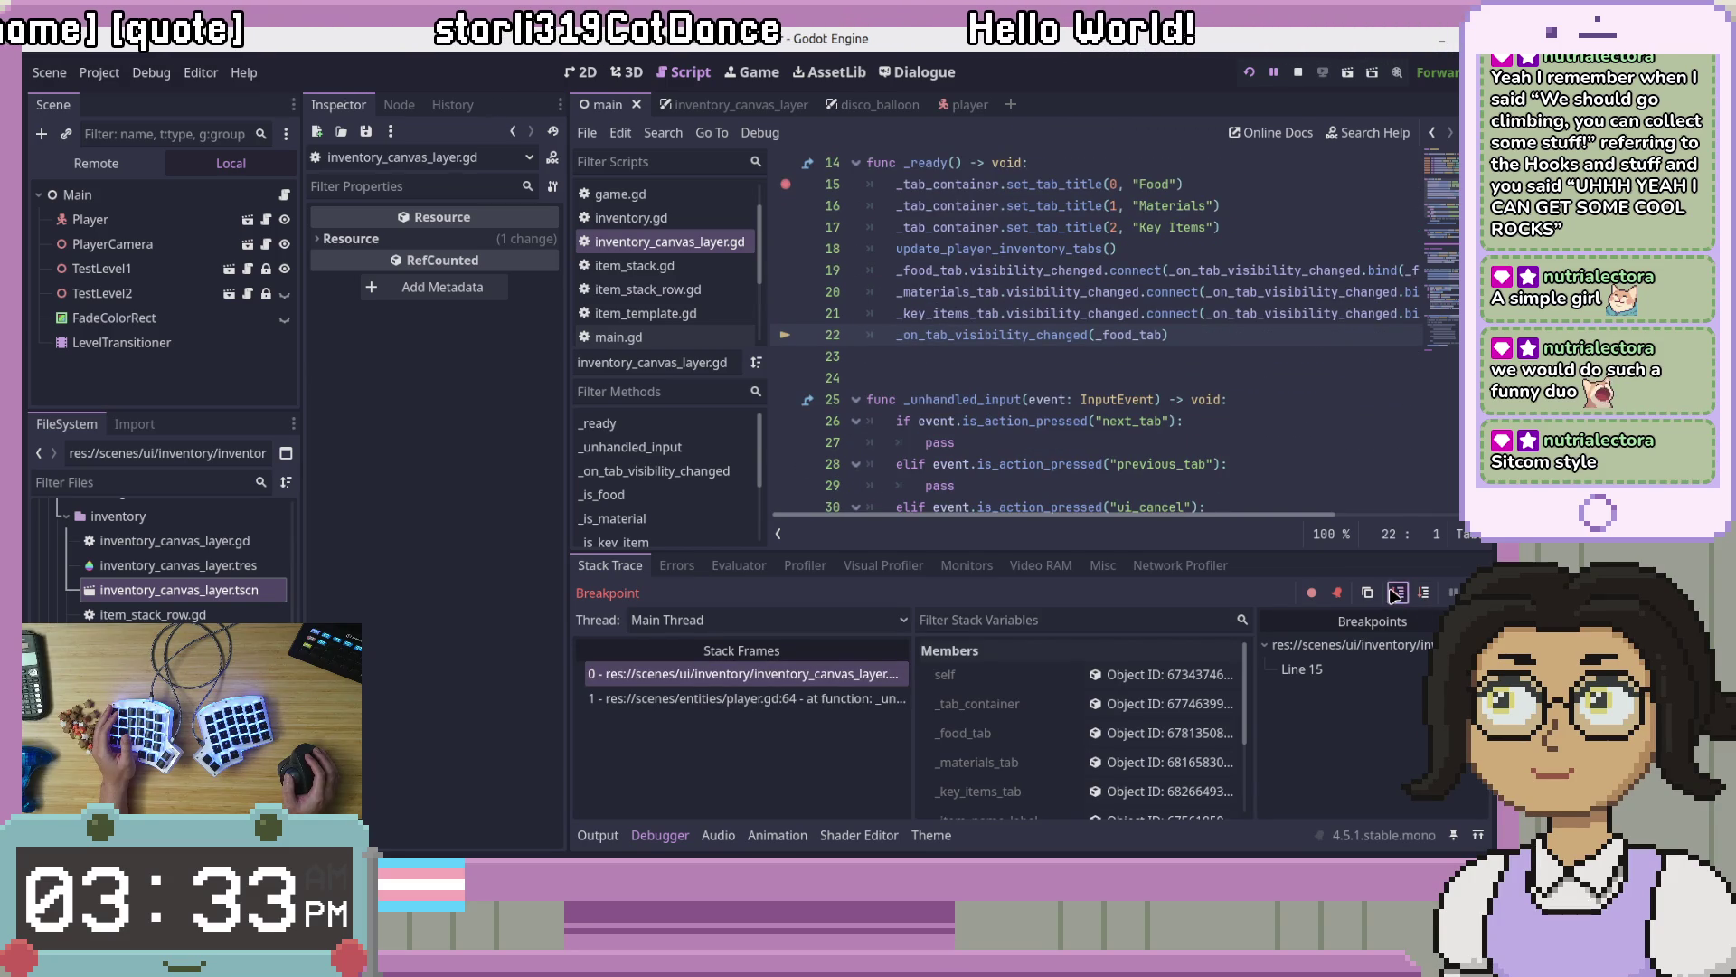
click(1396, 593)
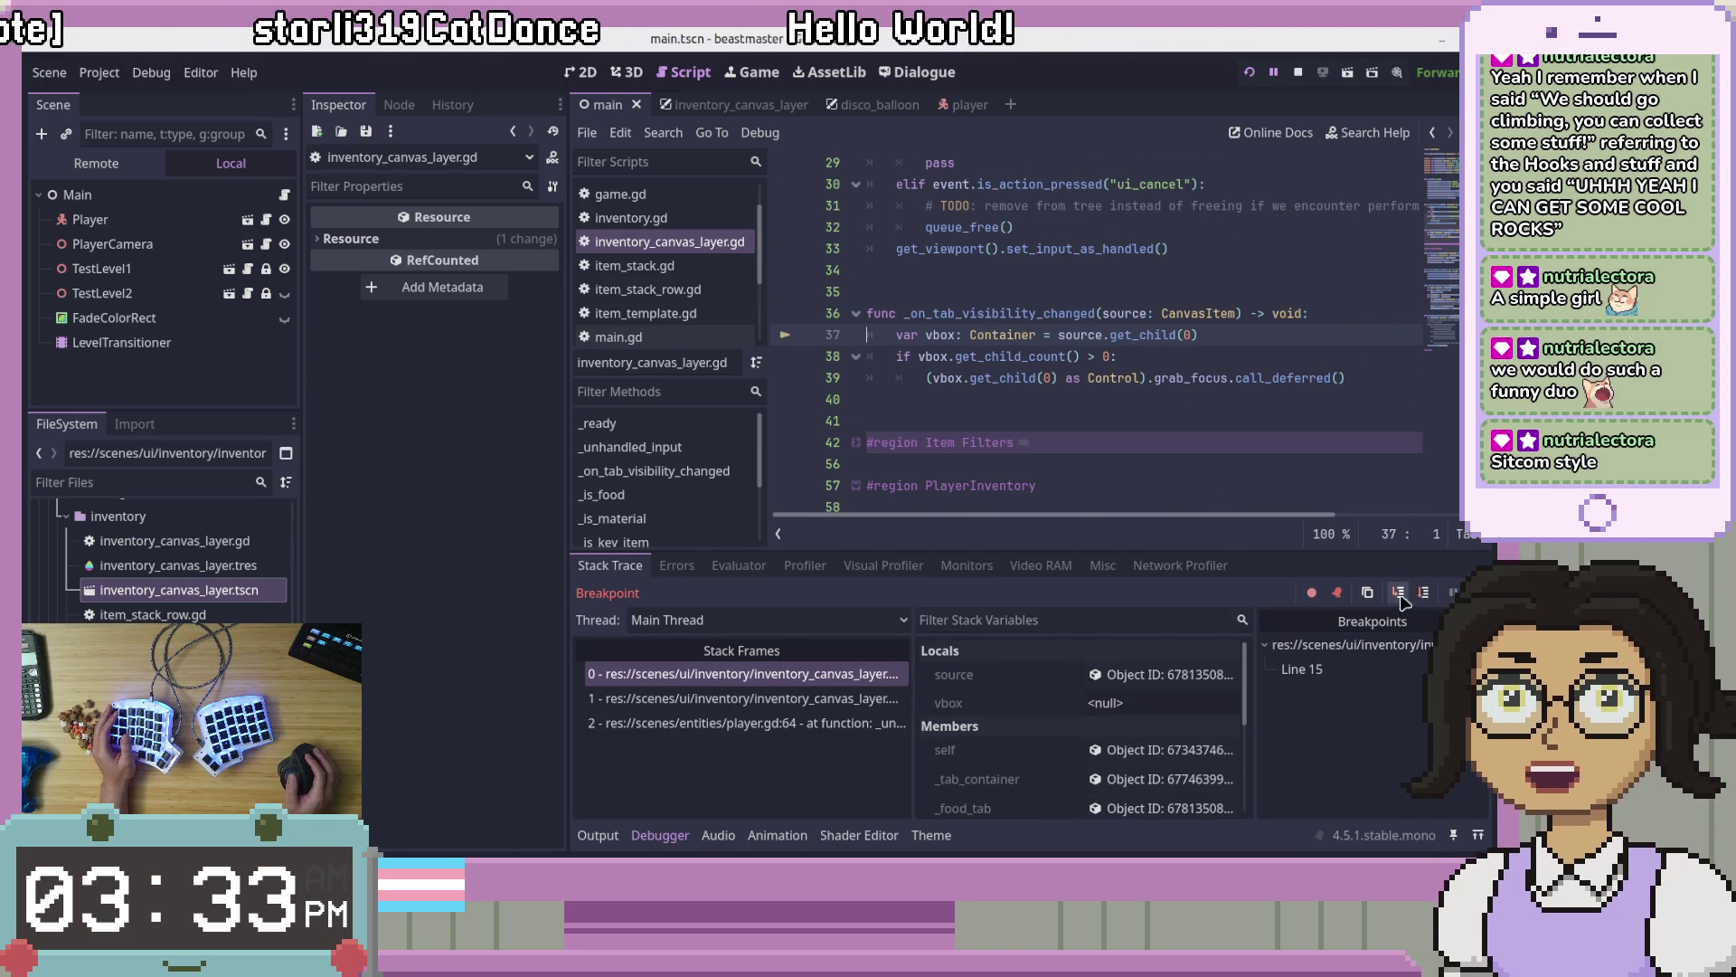
click(1399, 595)
Step: Inspect the source and vbox containers in the running game's Remote node tree
click(1209, 683)
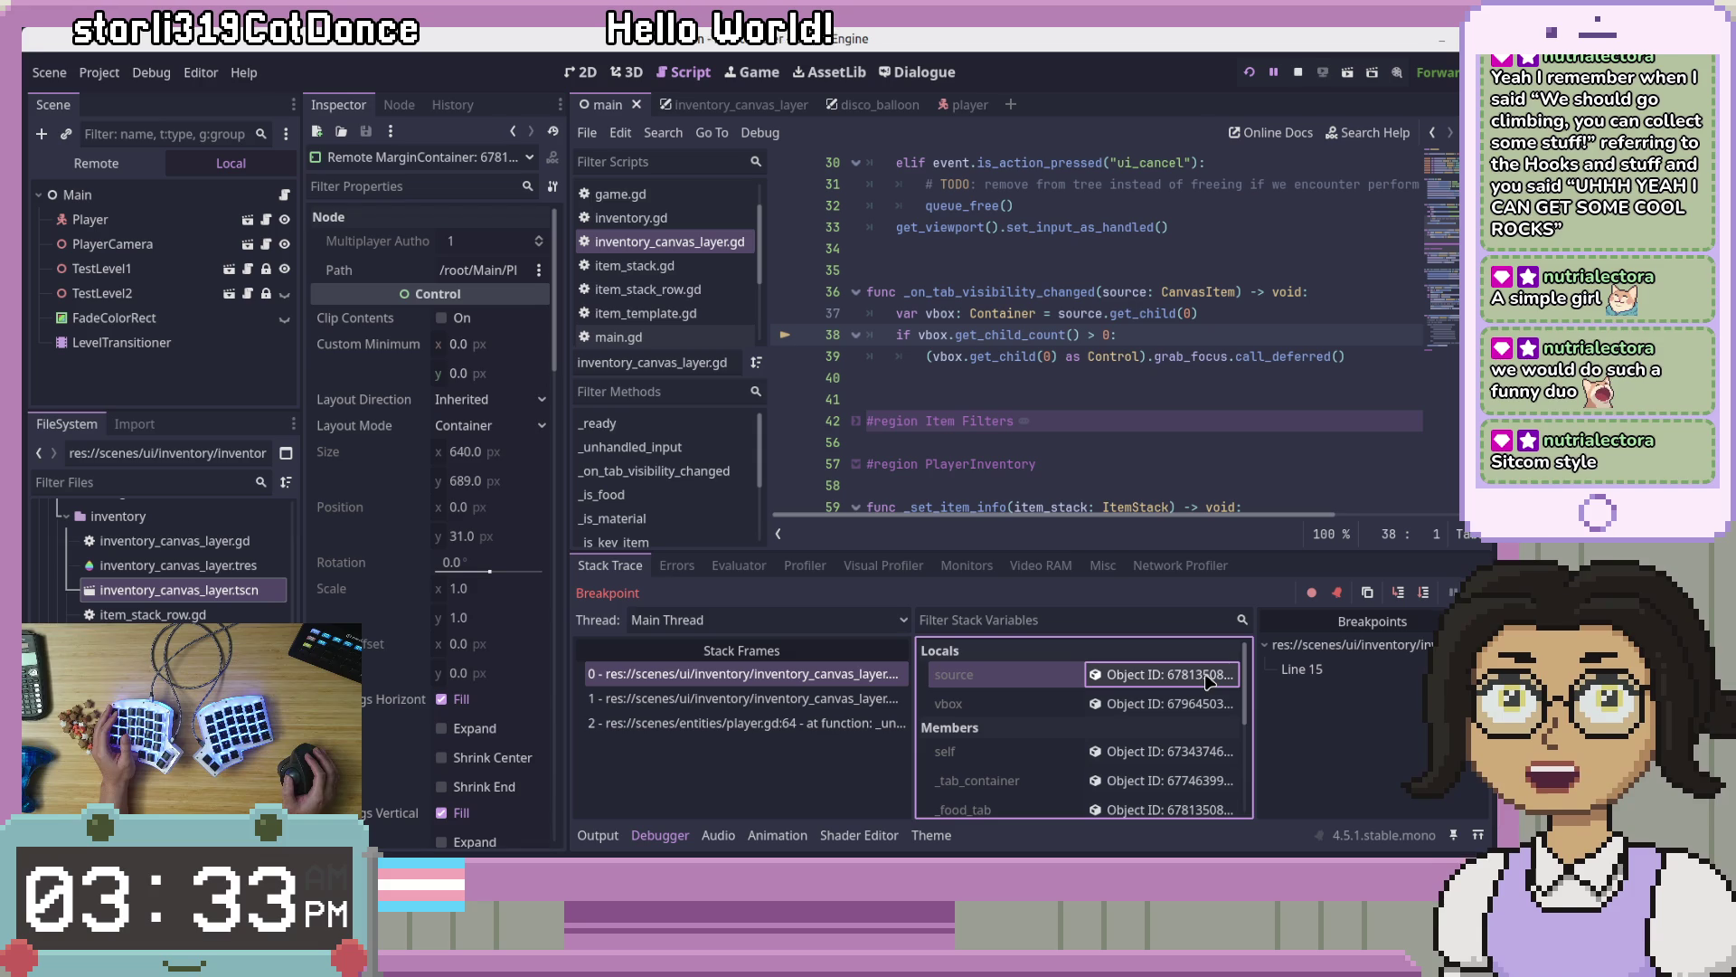
click(1203, 703)
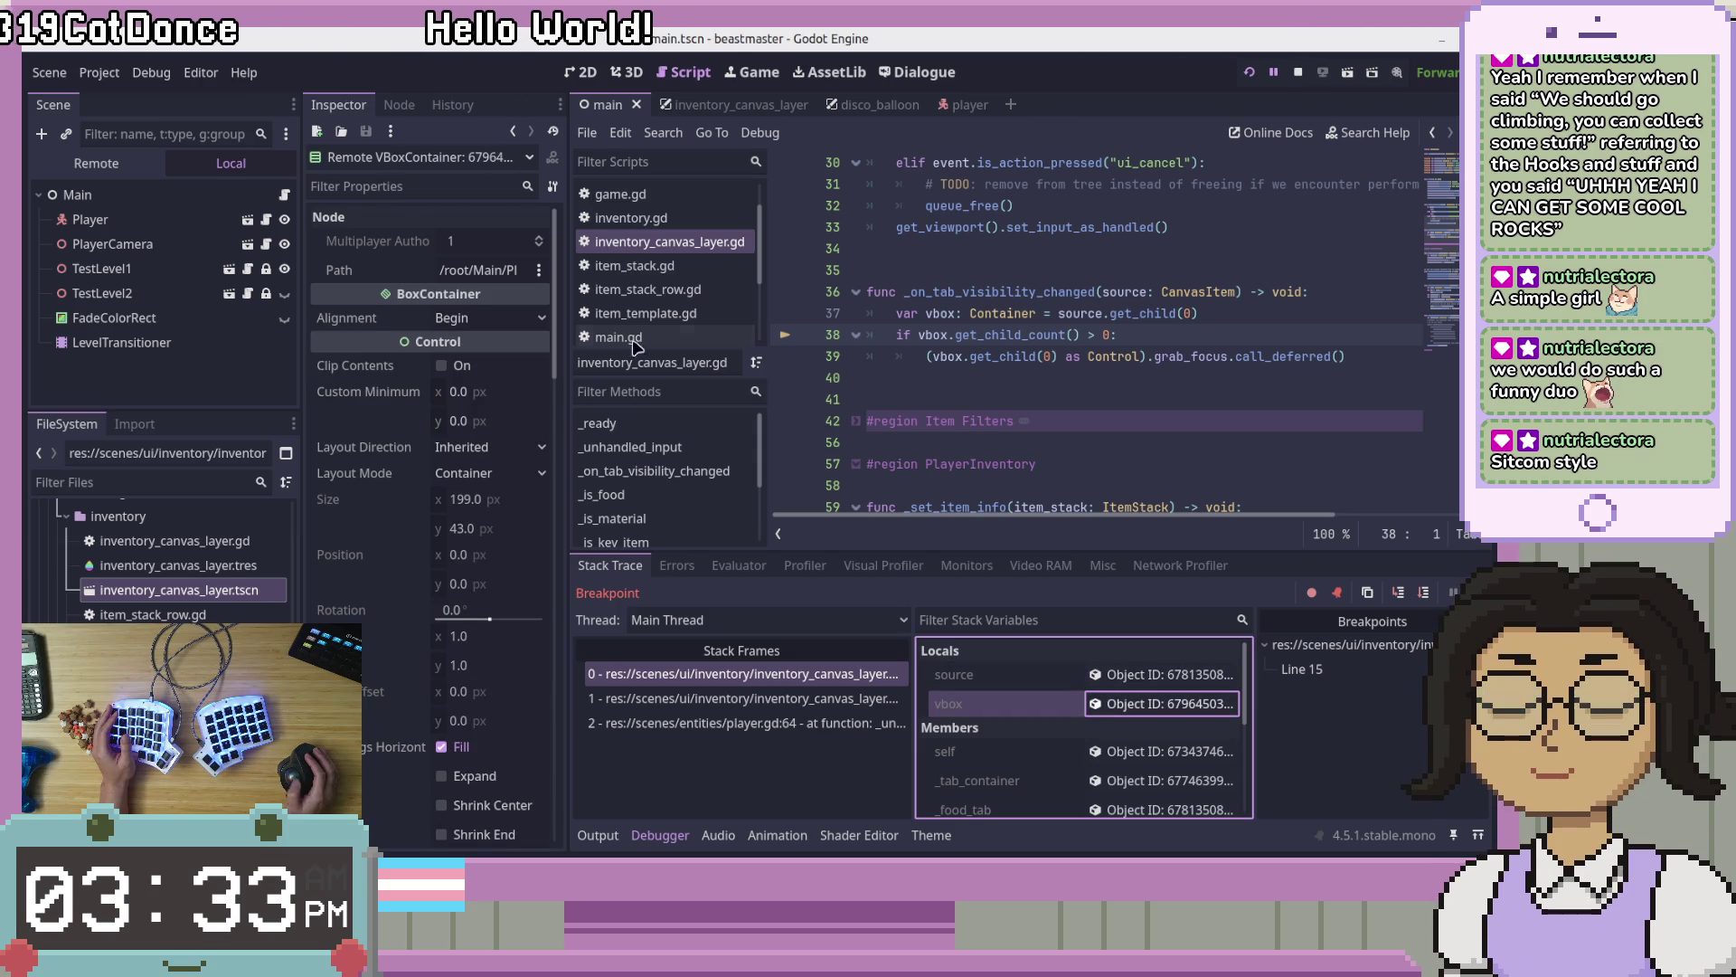
click(464, 165)
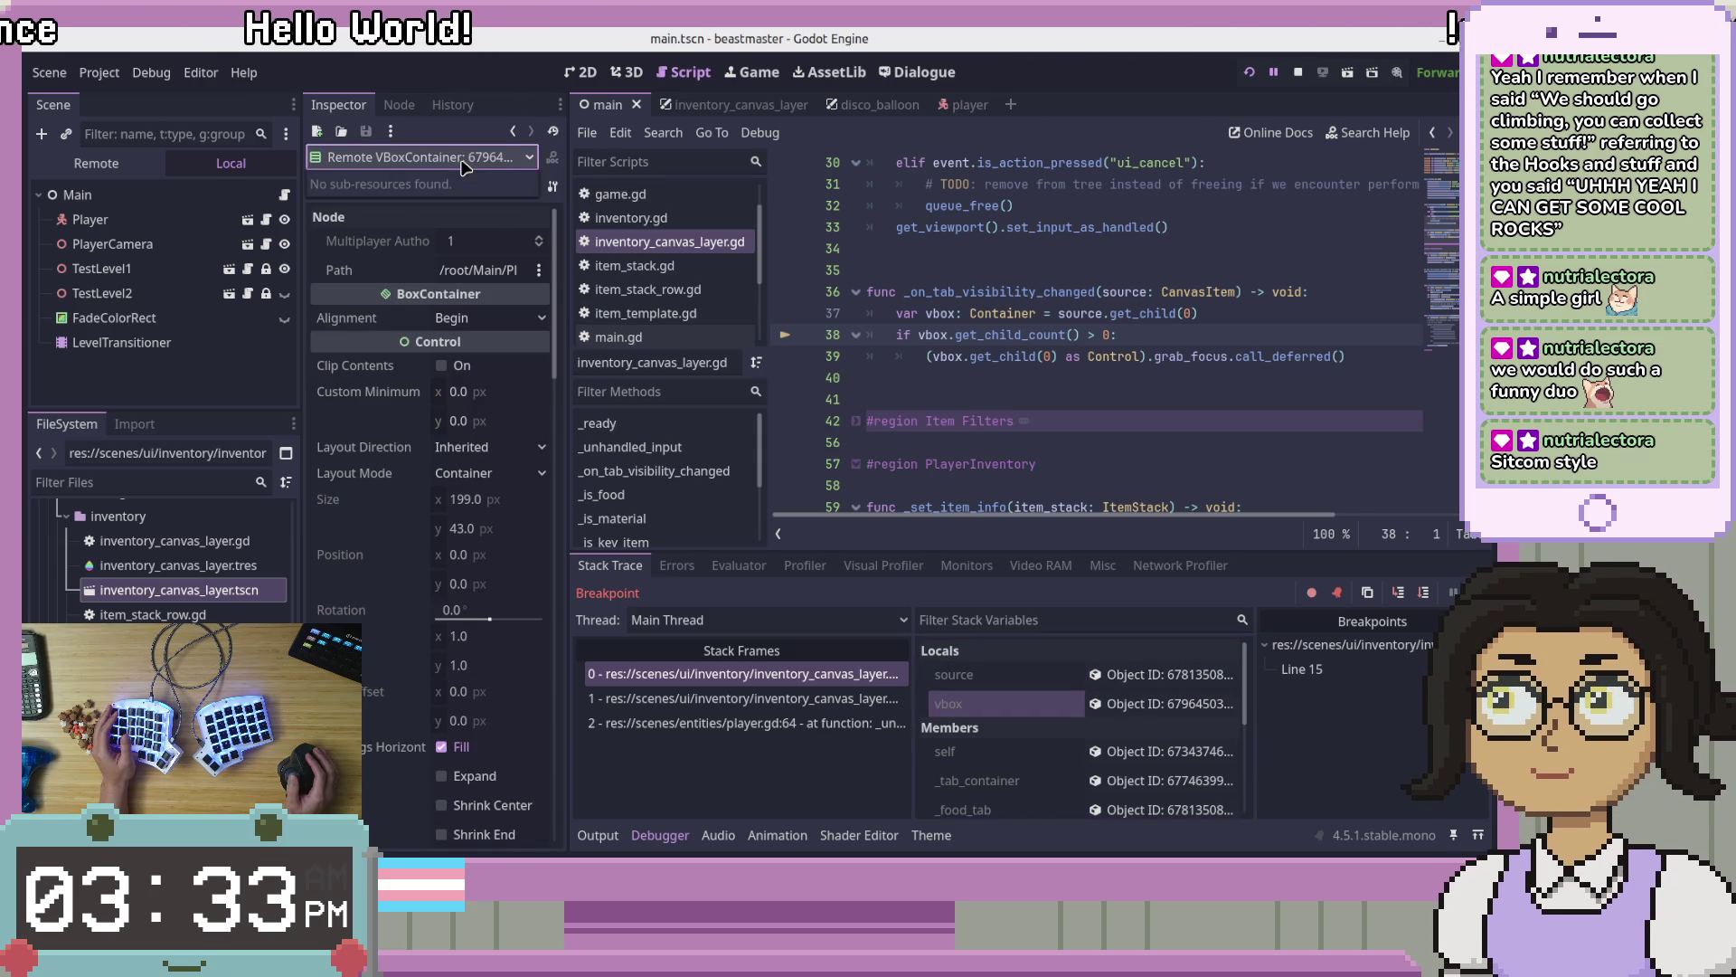
click(96, 162)
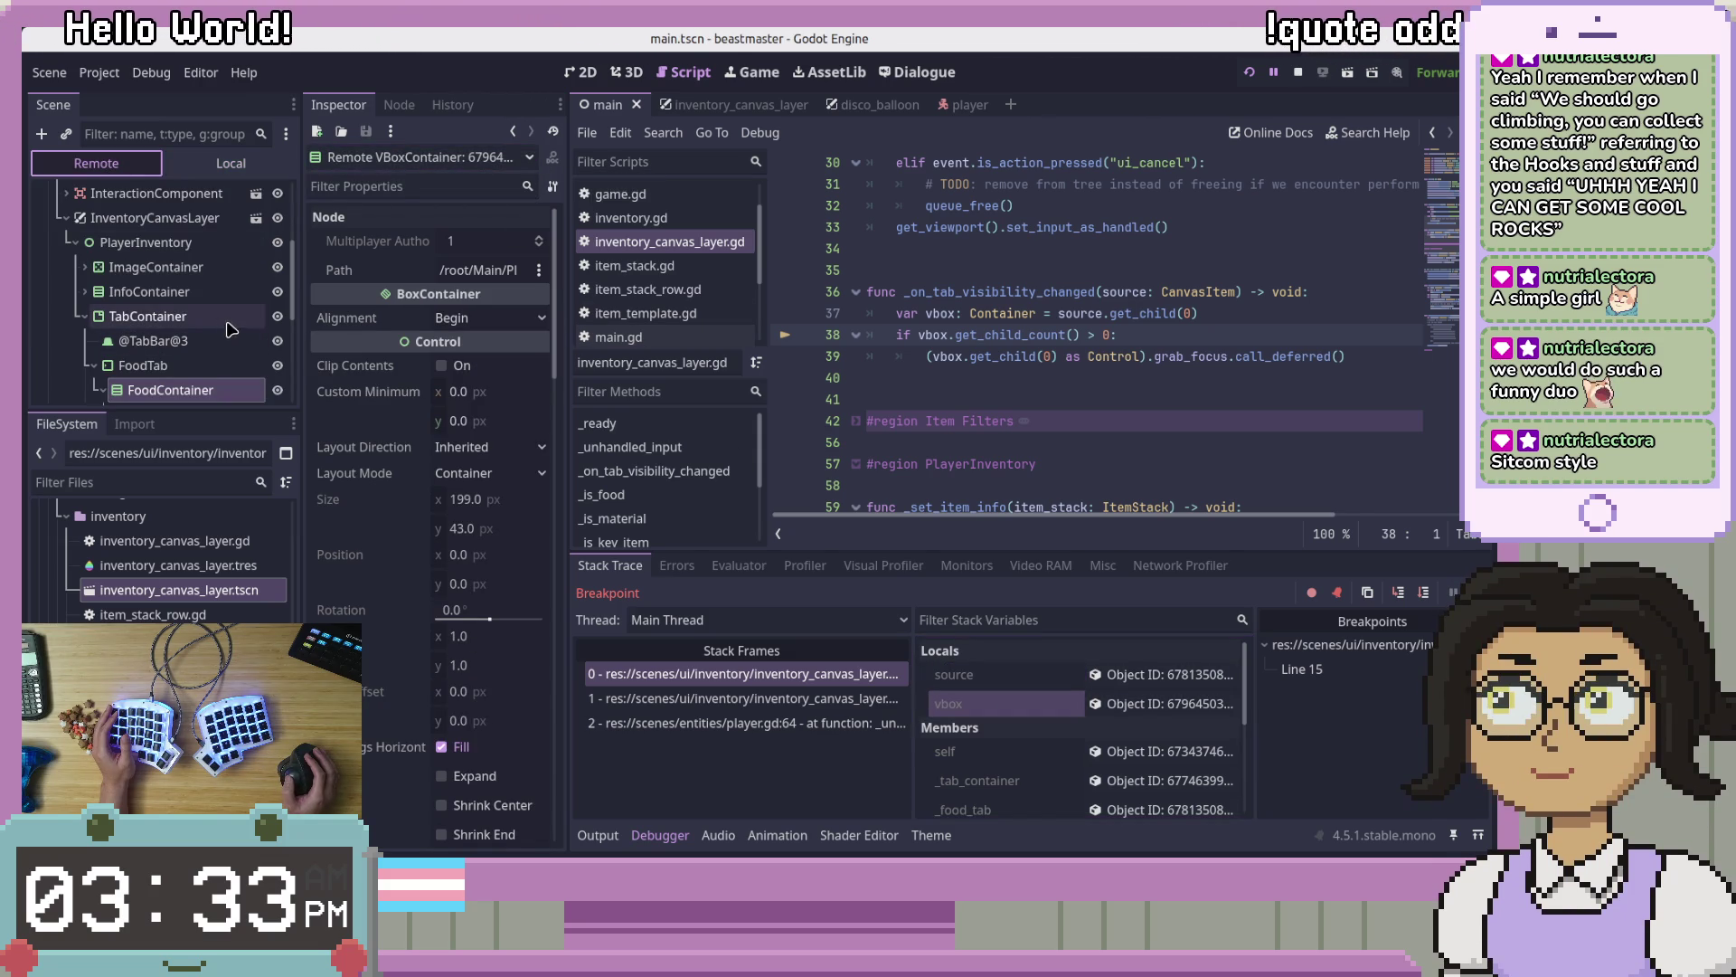
key(Up)
key(Up)
key(Up)
key(Right)
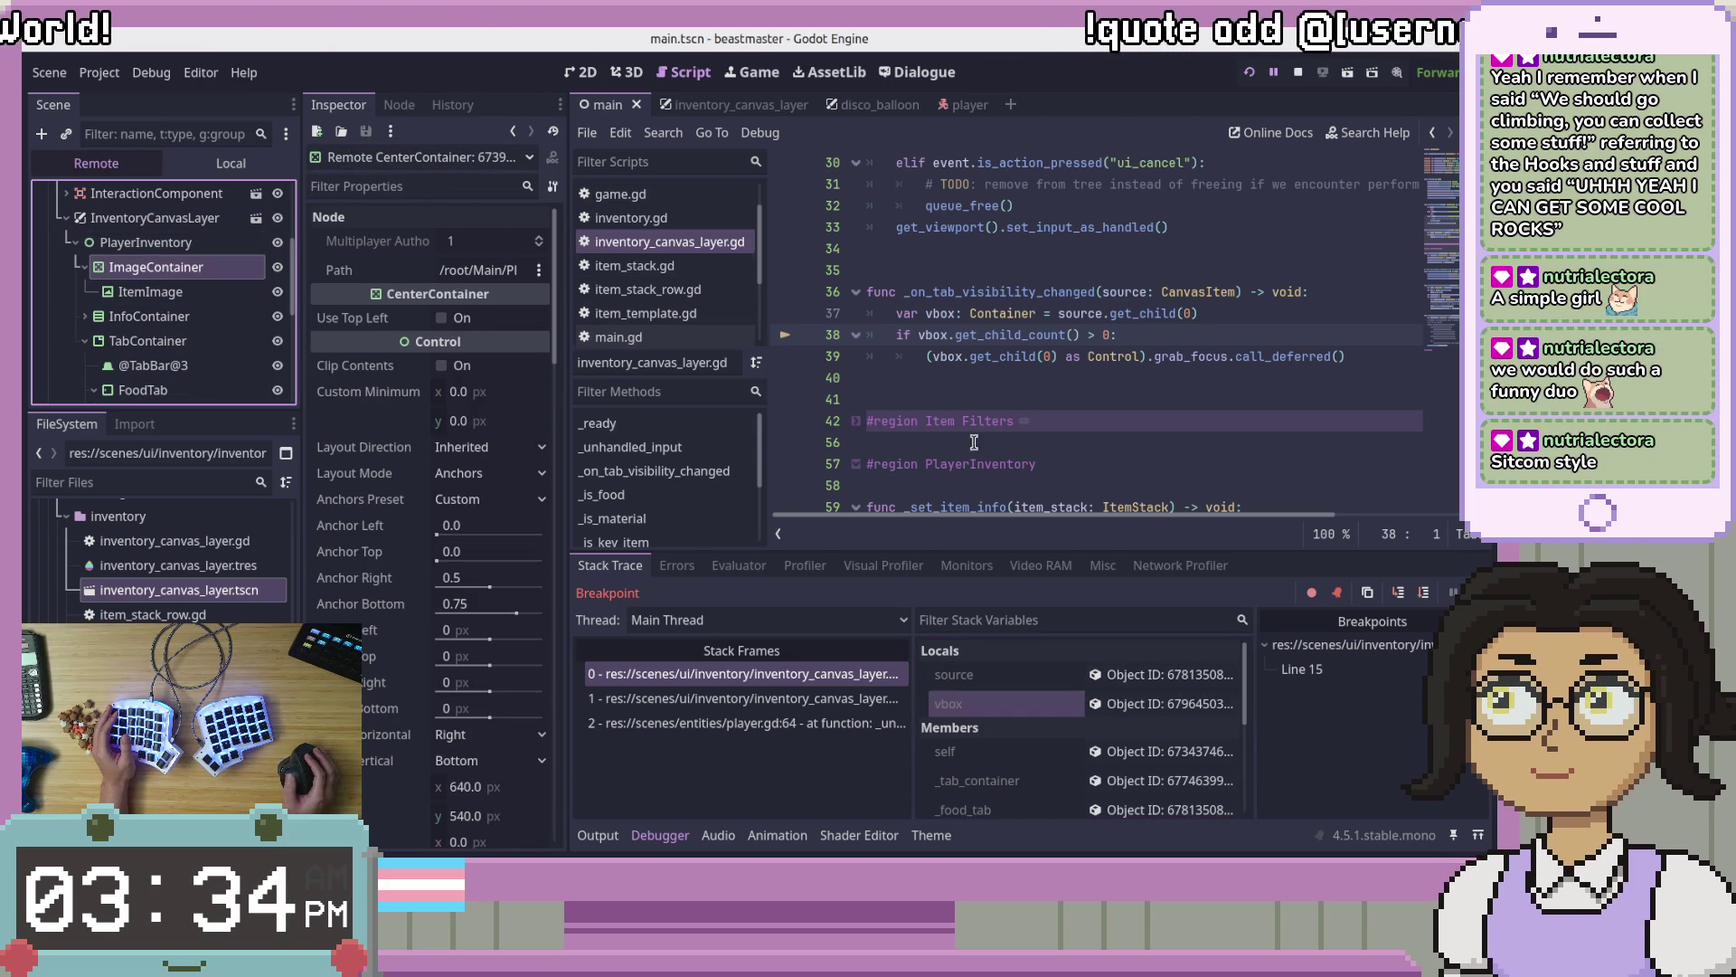
click(1216, 706)
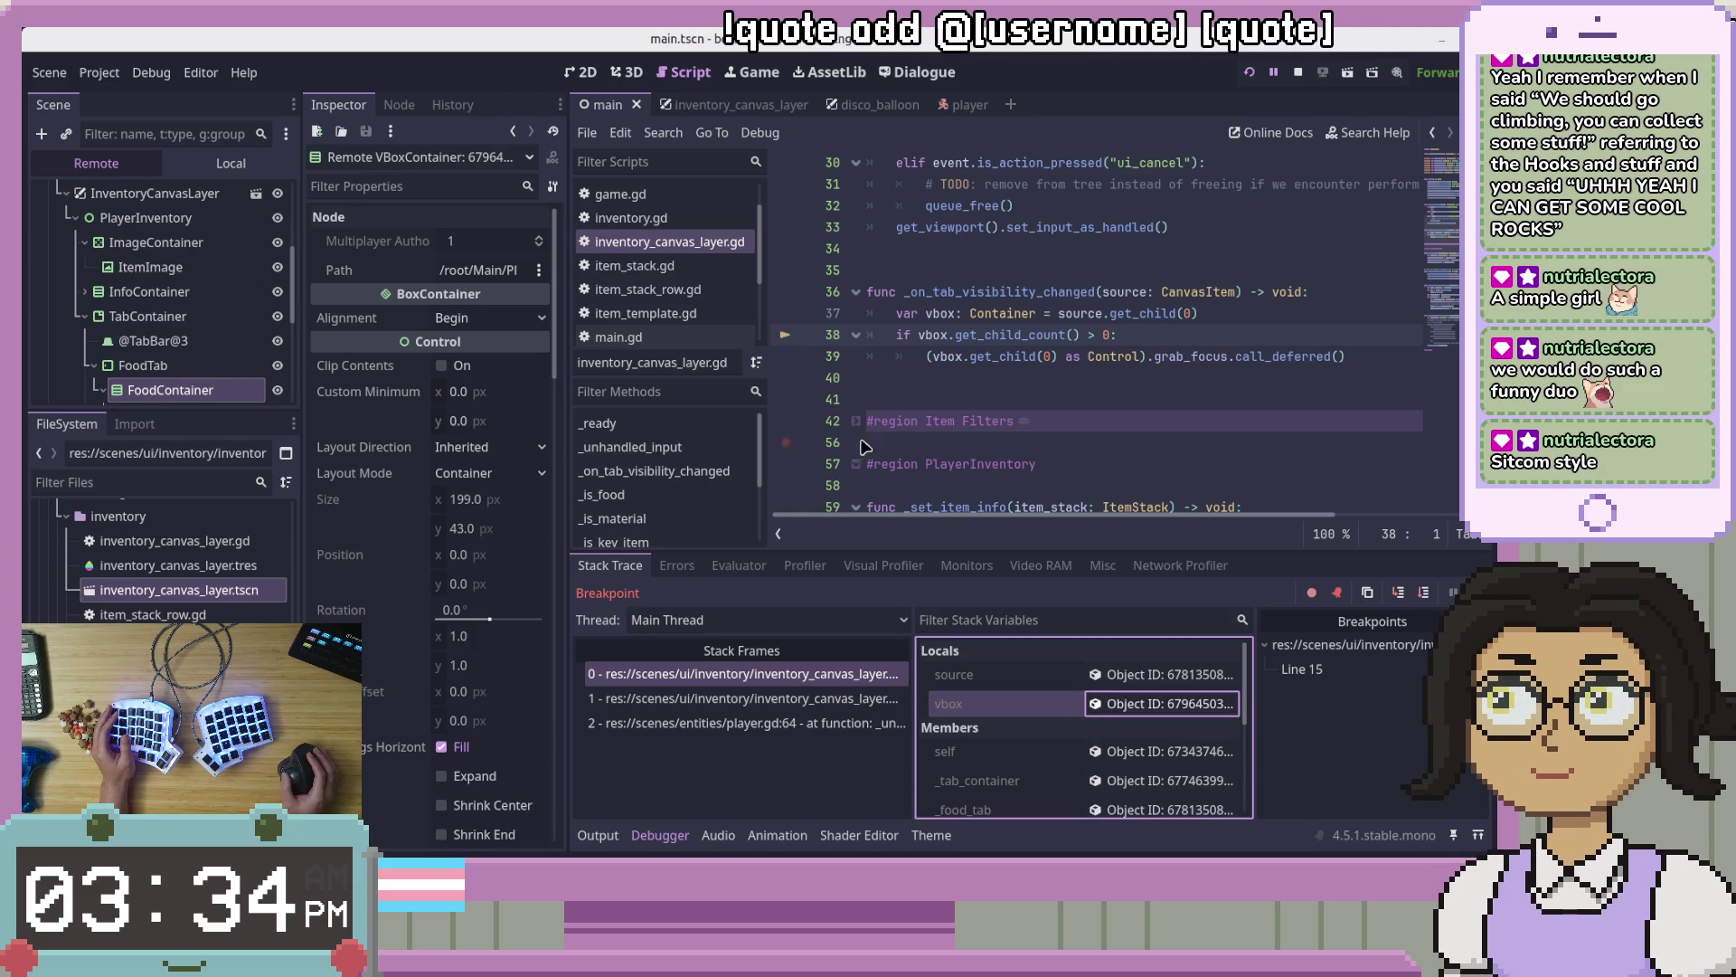
scroll(210, 286, down, 3)
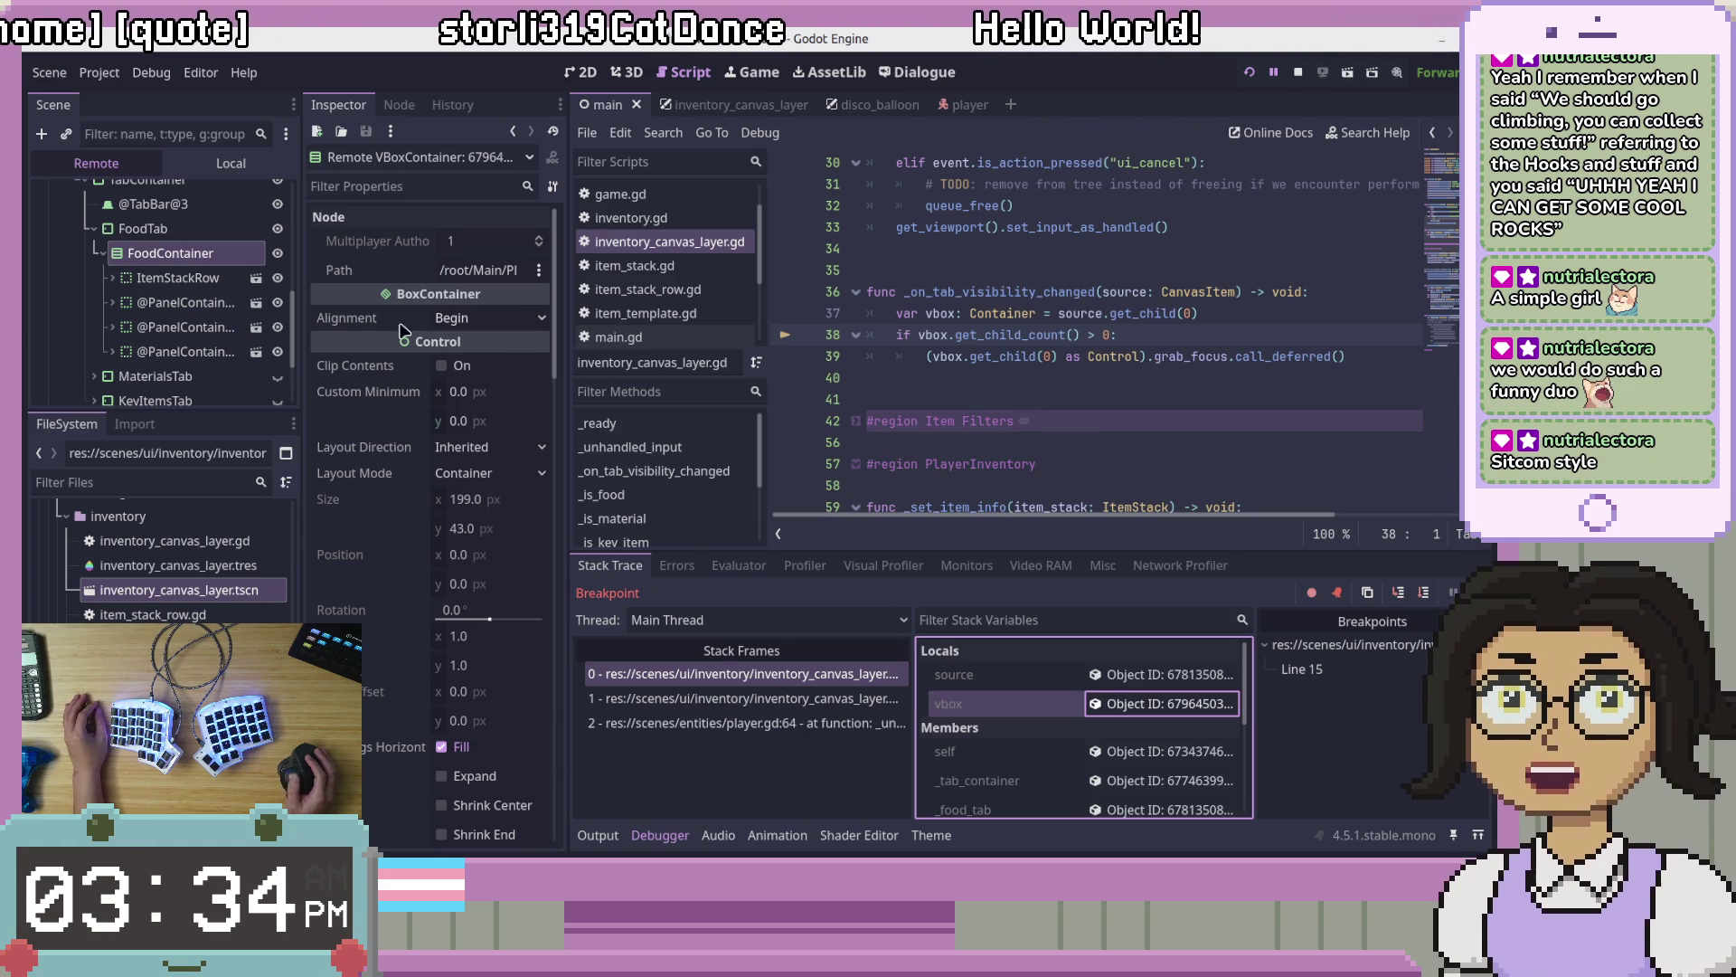
scroll(190, 349, down, 2)
Step: Expand MaterialsTab and KeyItemsTab and inspect the VBoxContainer under KeyItemsTab
click(94, 320)
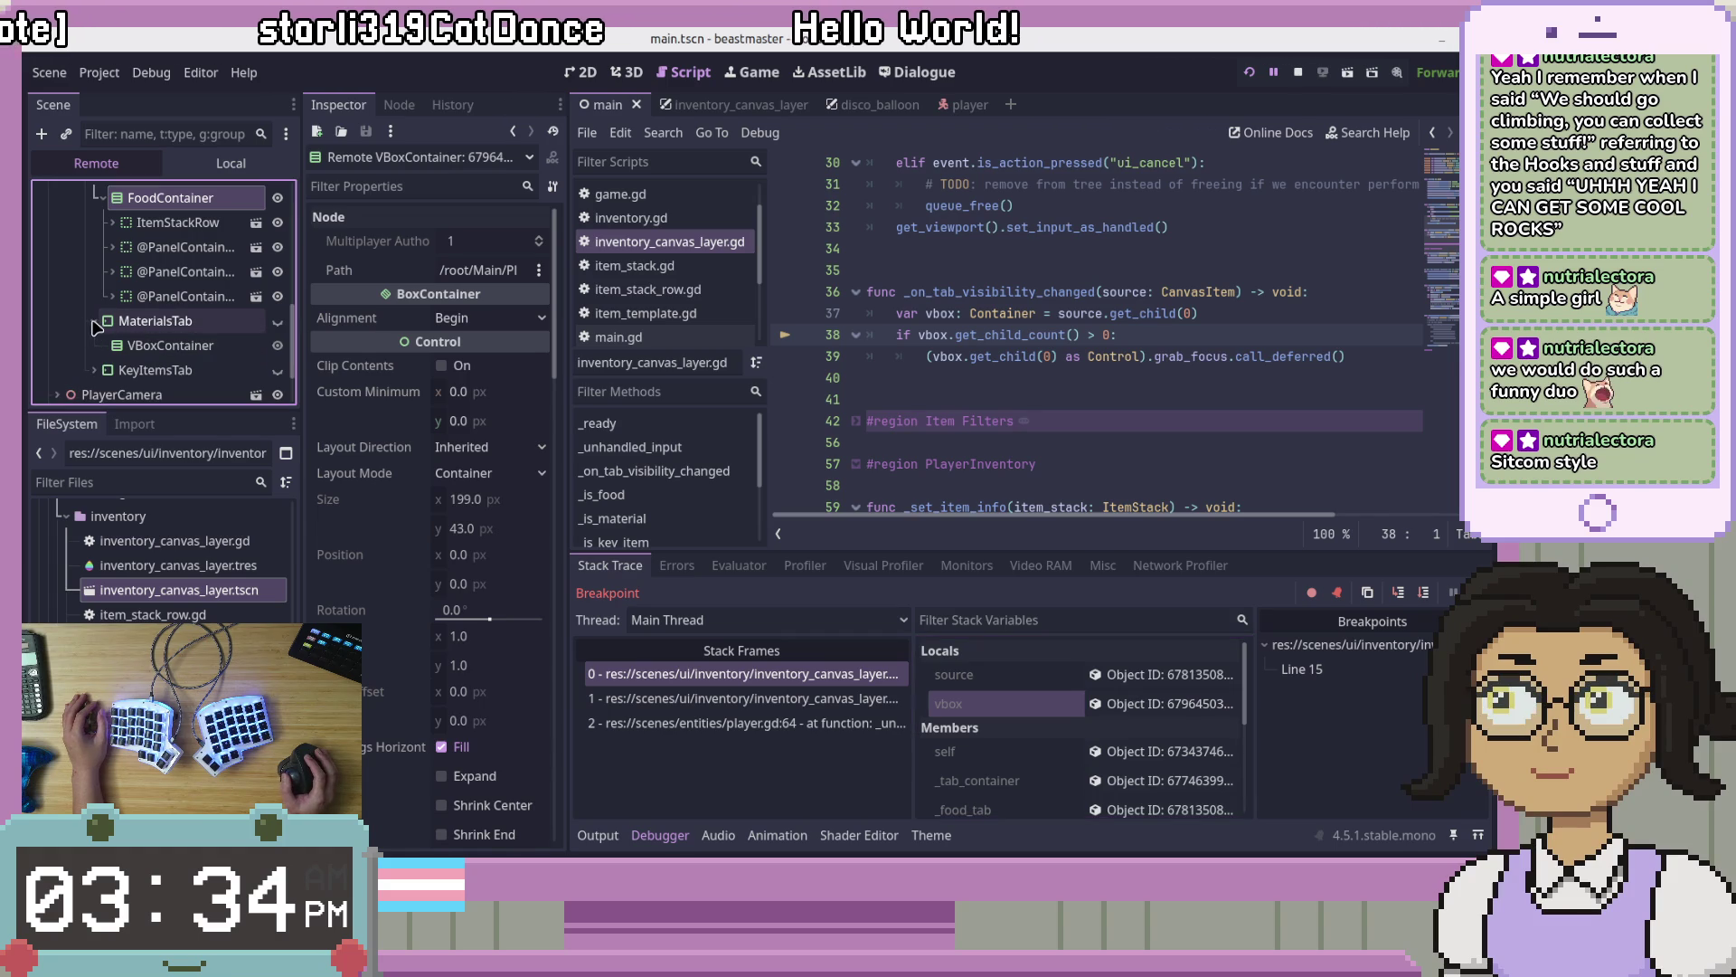
click(94, 370)
scroll(98, 380, down, 2)
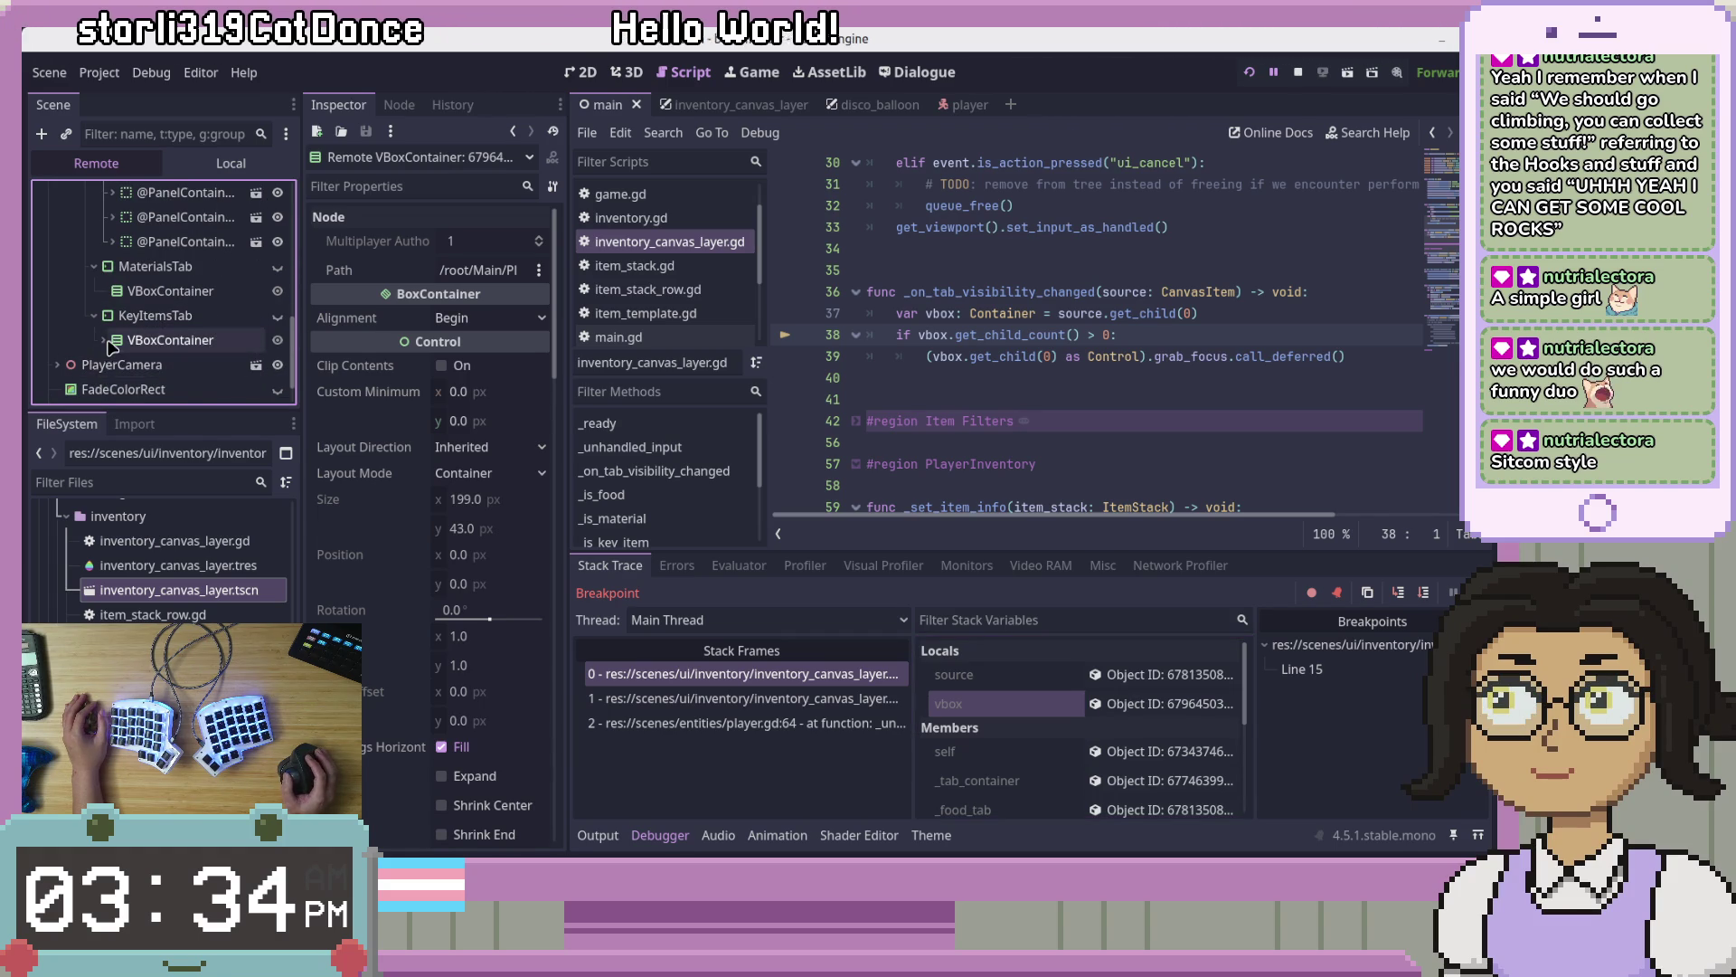
click(107, 341)
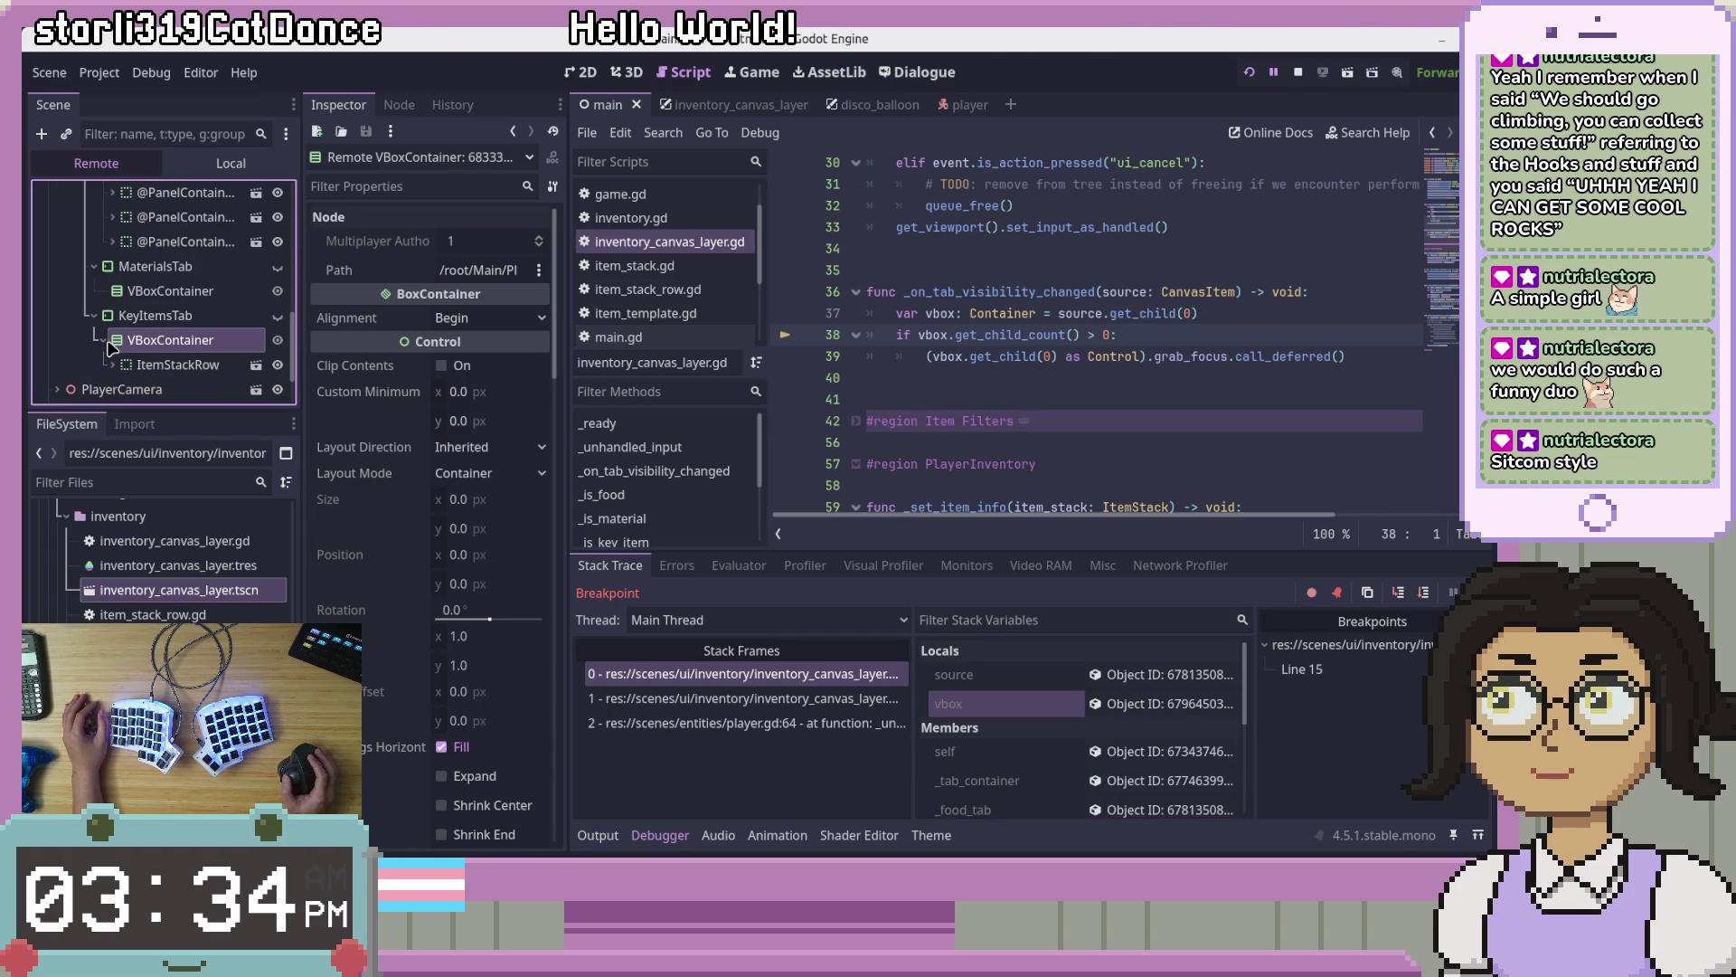
Step: Return to the script at line 38 and step out into player.gd line 66
click(1167, 330)
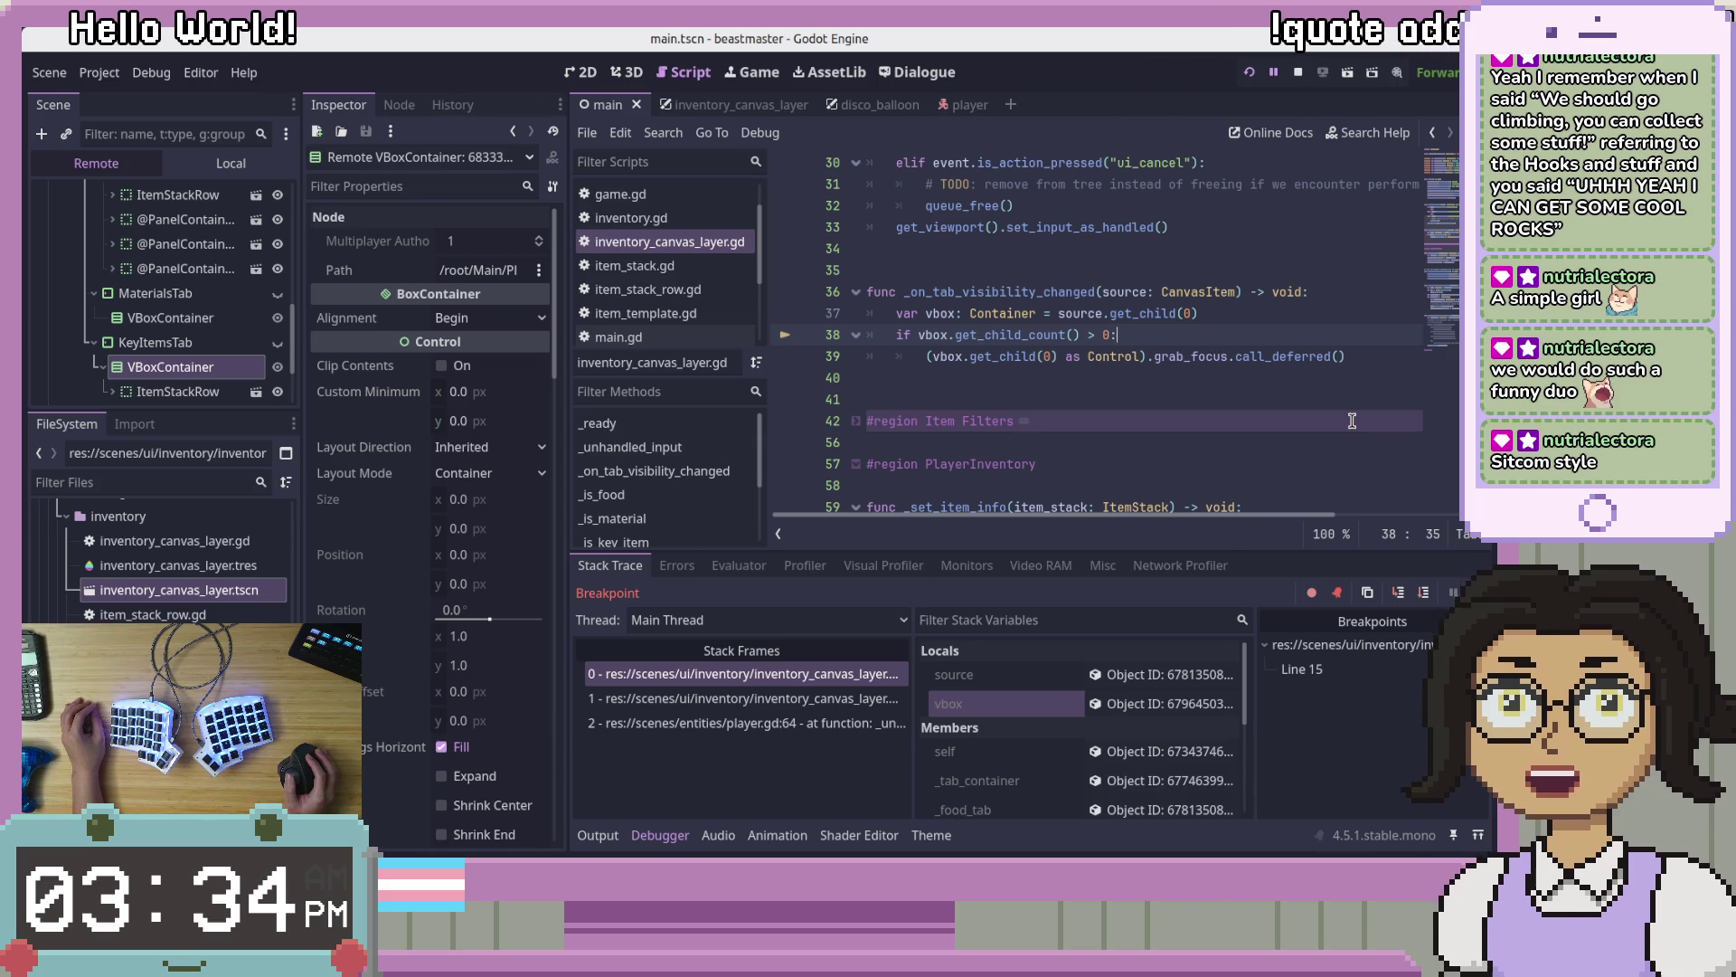
click(1423, 599)
click(1423, 599)
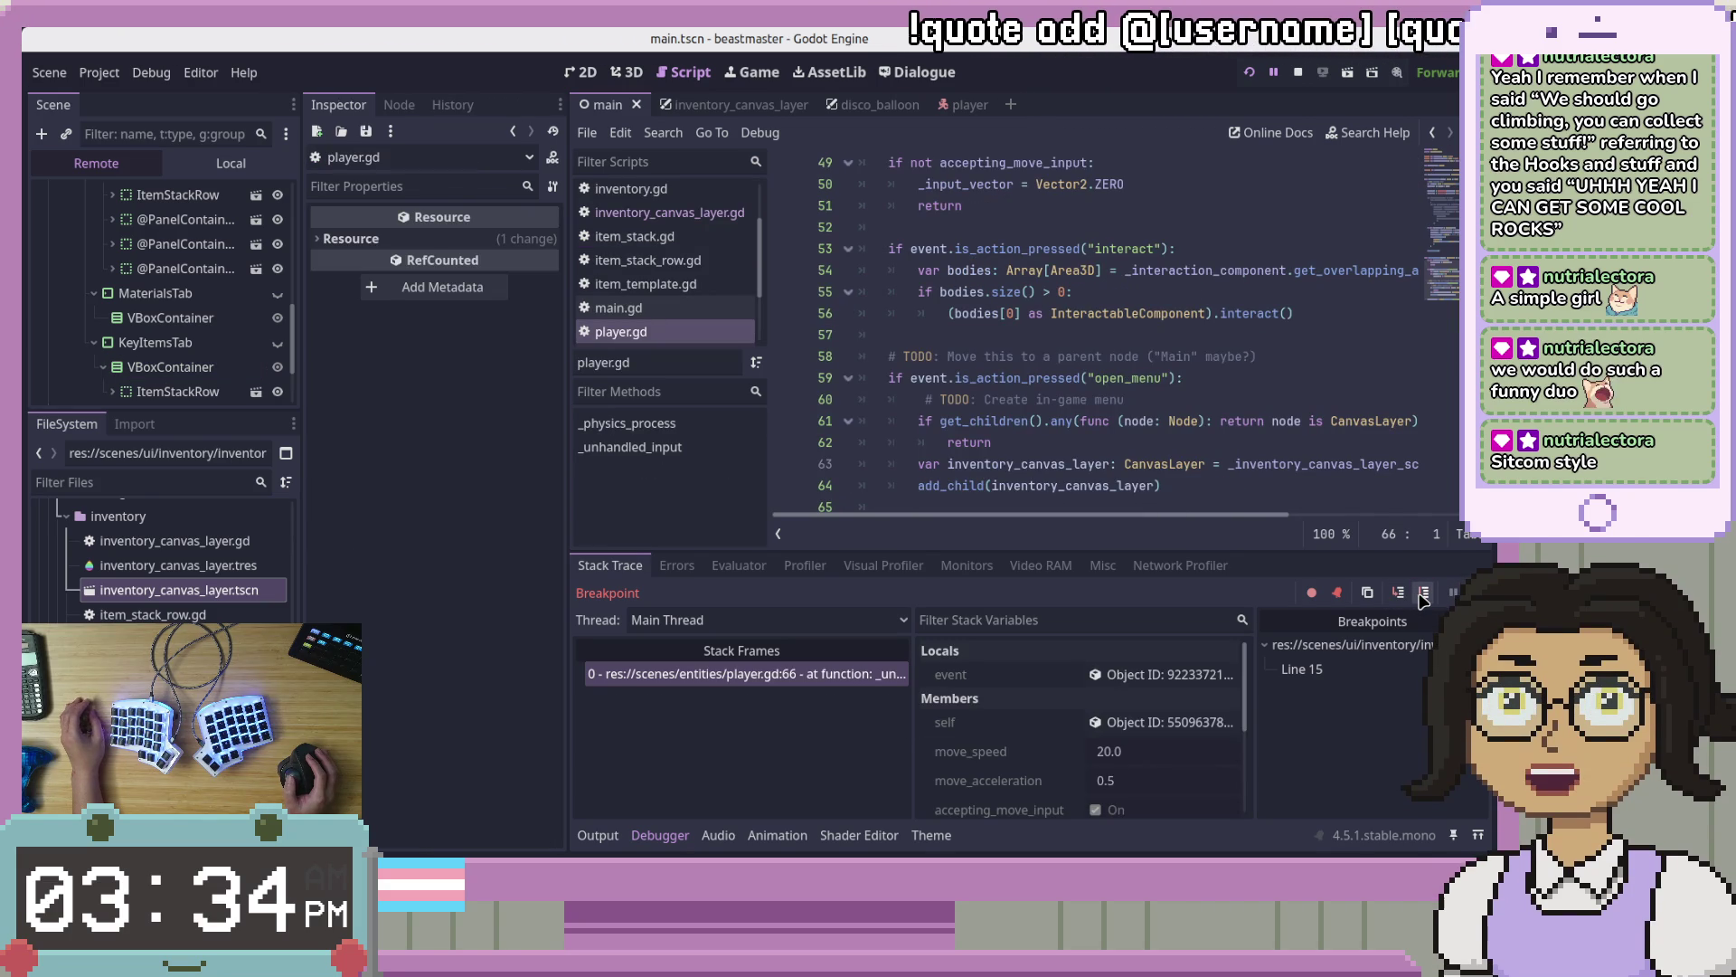
Step: Resume the game, confirm Donut has focus in the Food tab, then stop it
scroll(1290, 450, down, 1)
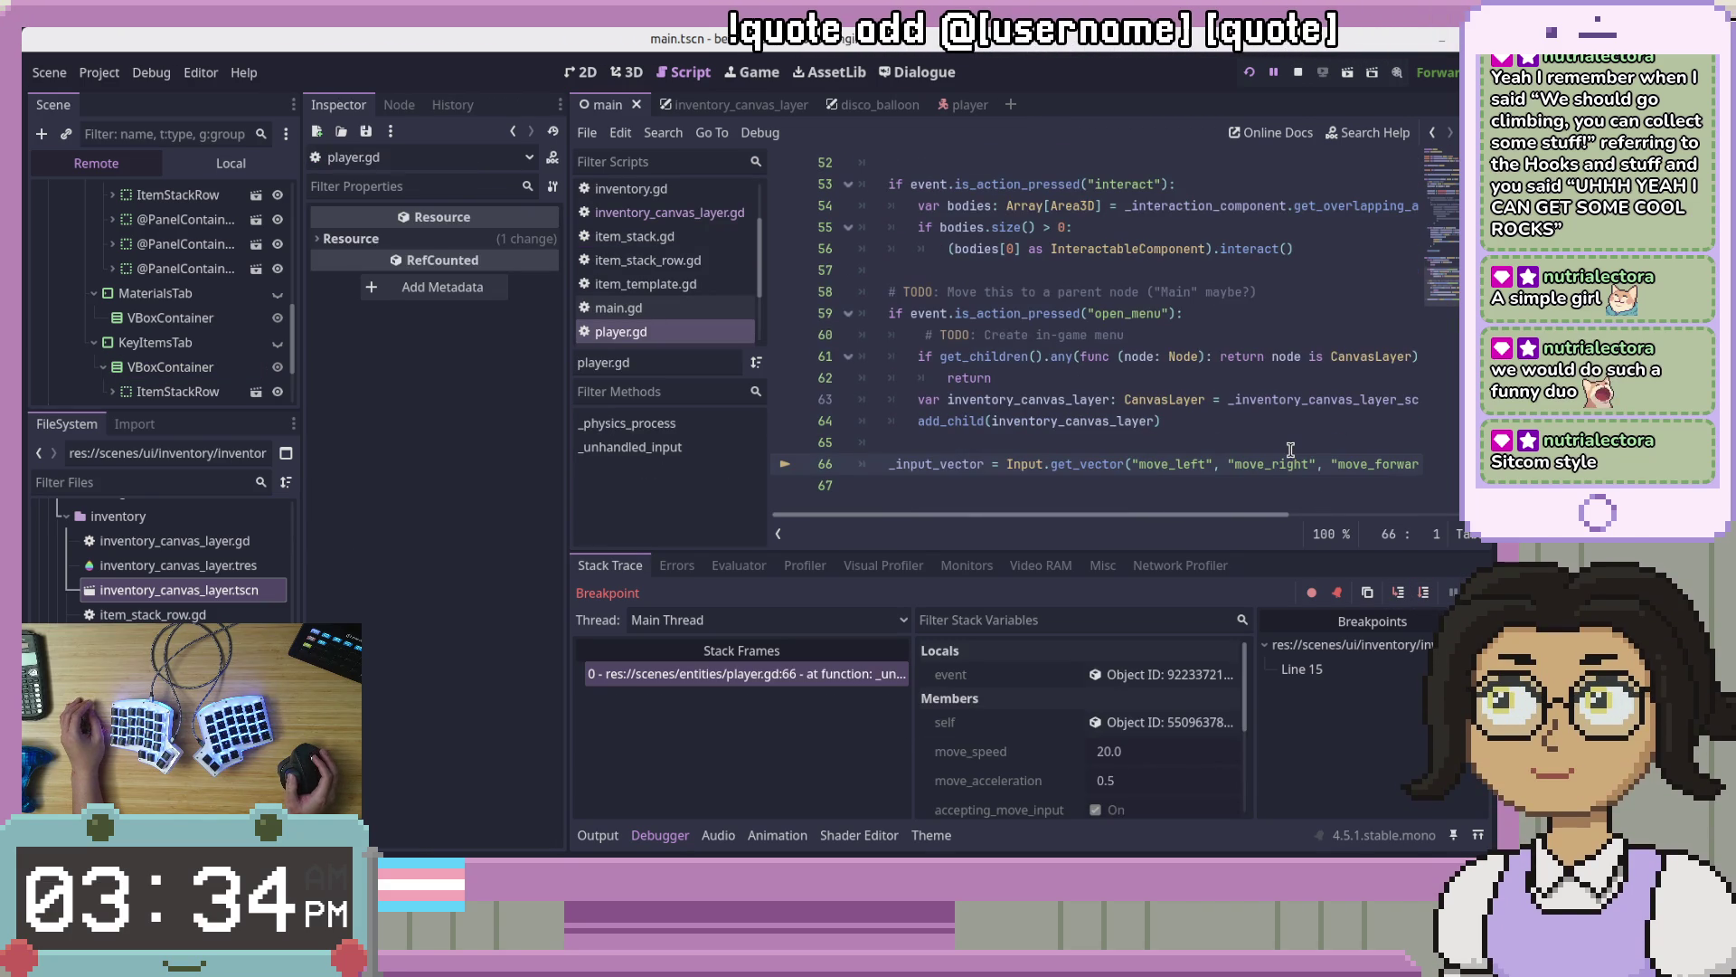
click(1425, 593)
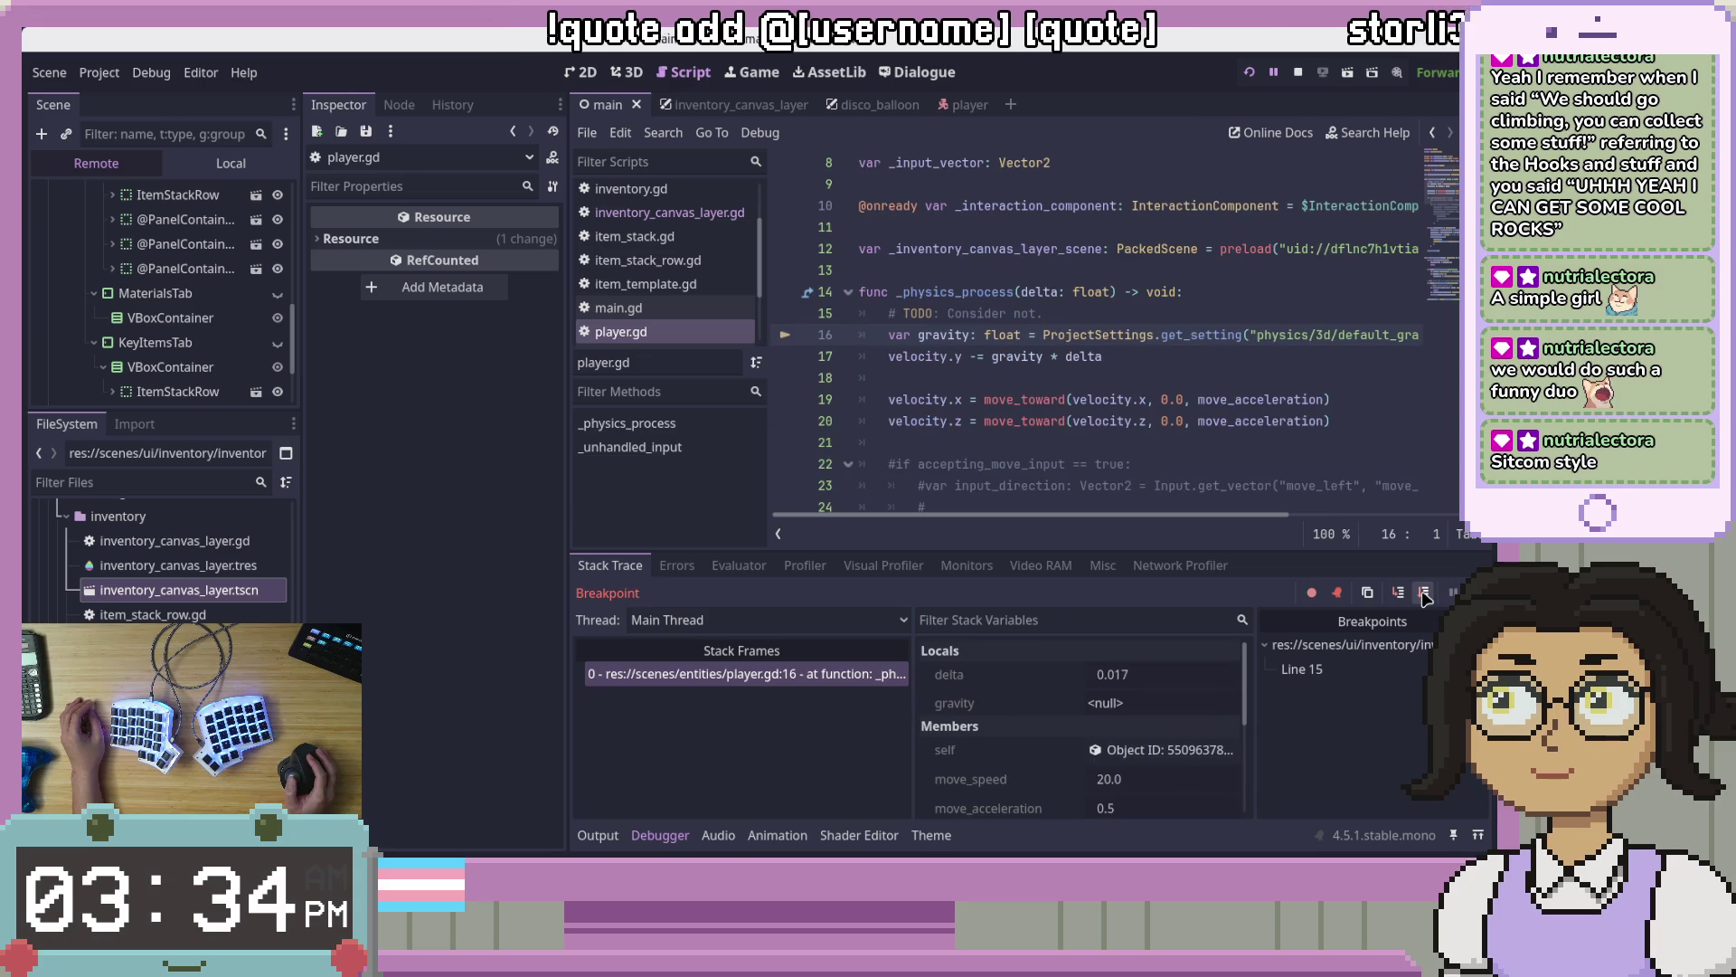
click(1424, 593)
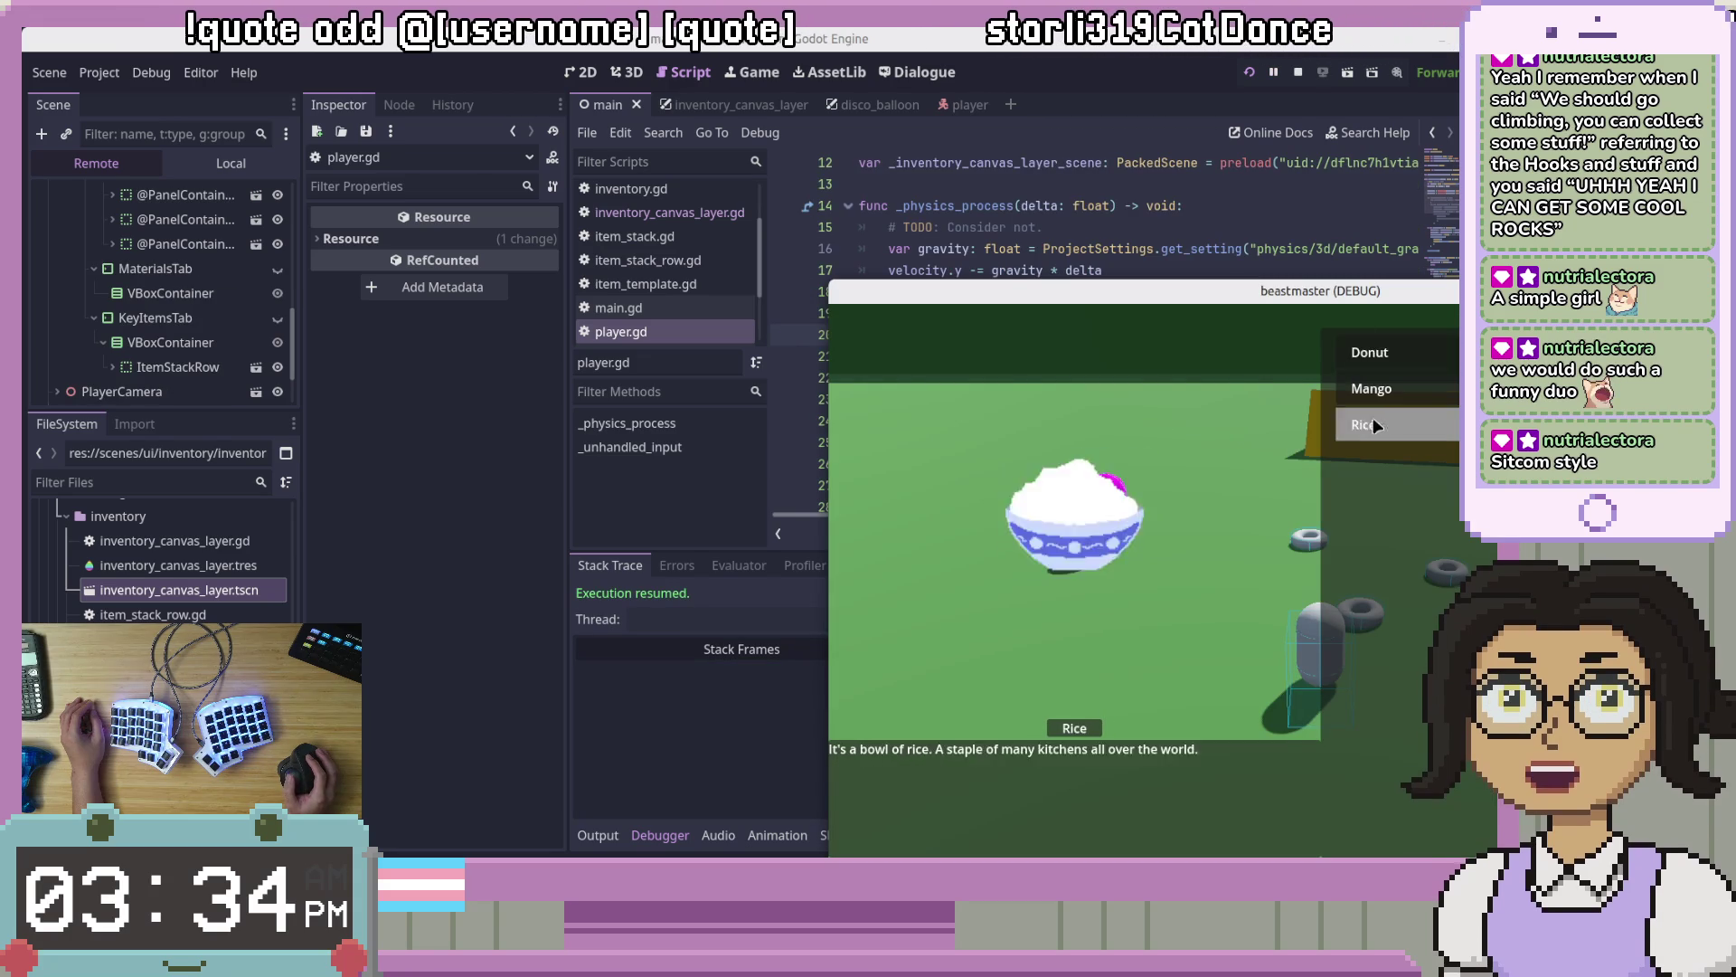
drag(1418, 294, 1148, 297)
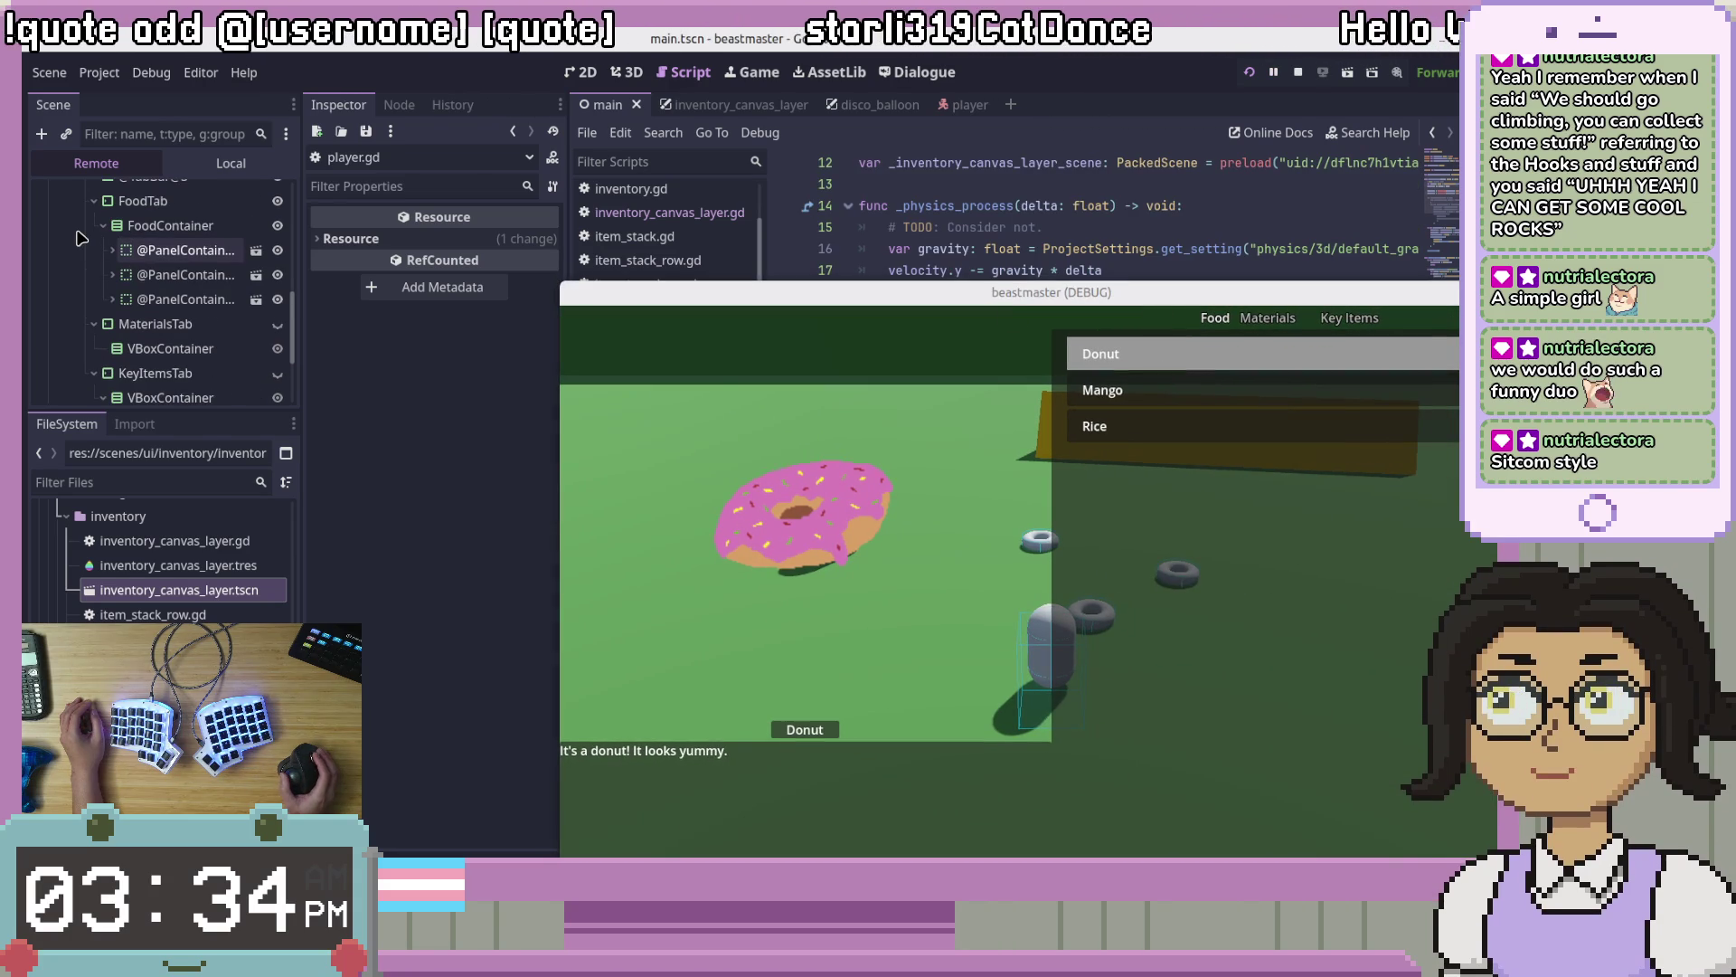
key(F8)
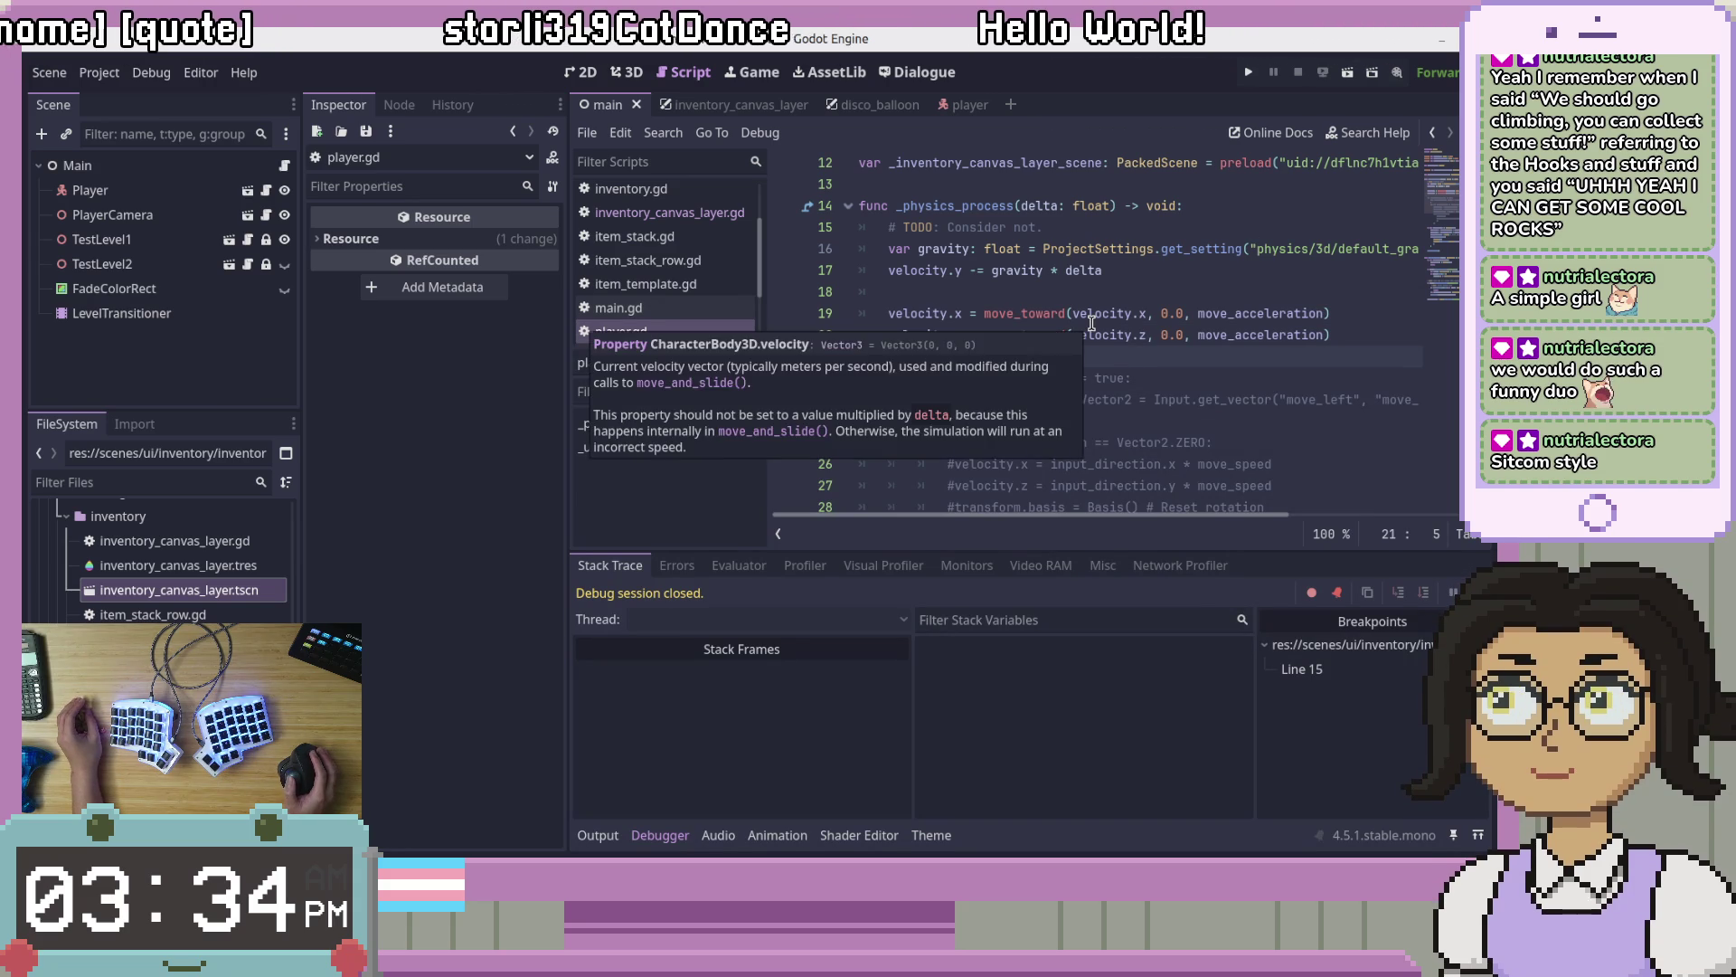
Step: Review lines 17–24 of the script, then switch to the inventory_canvas_layer scene
click(1192, 422)
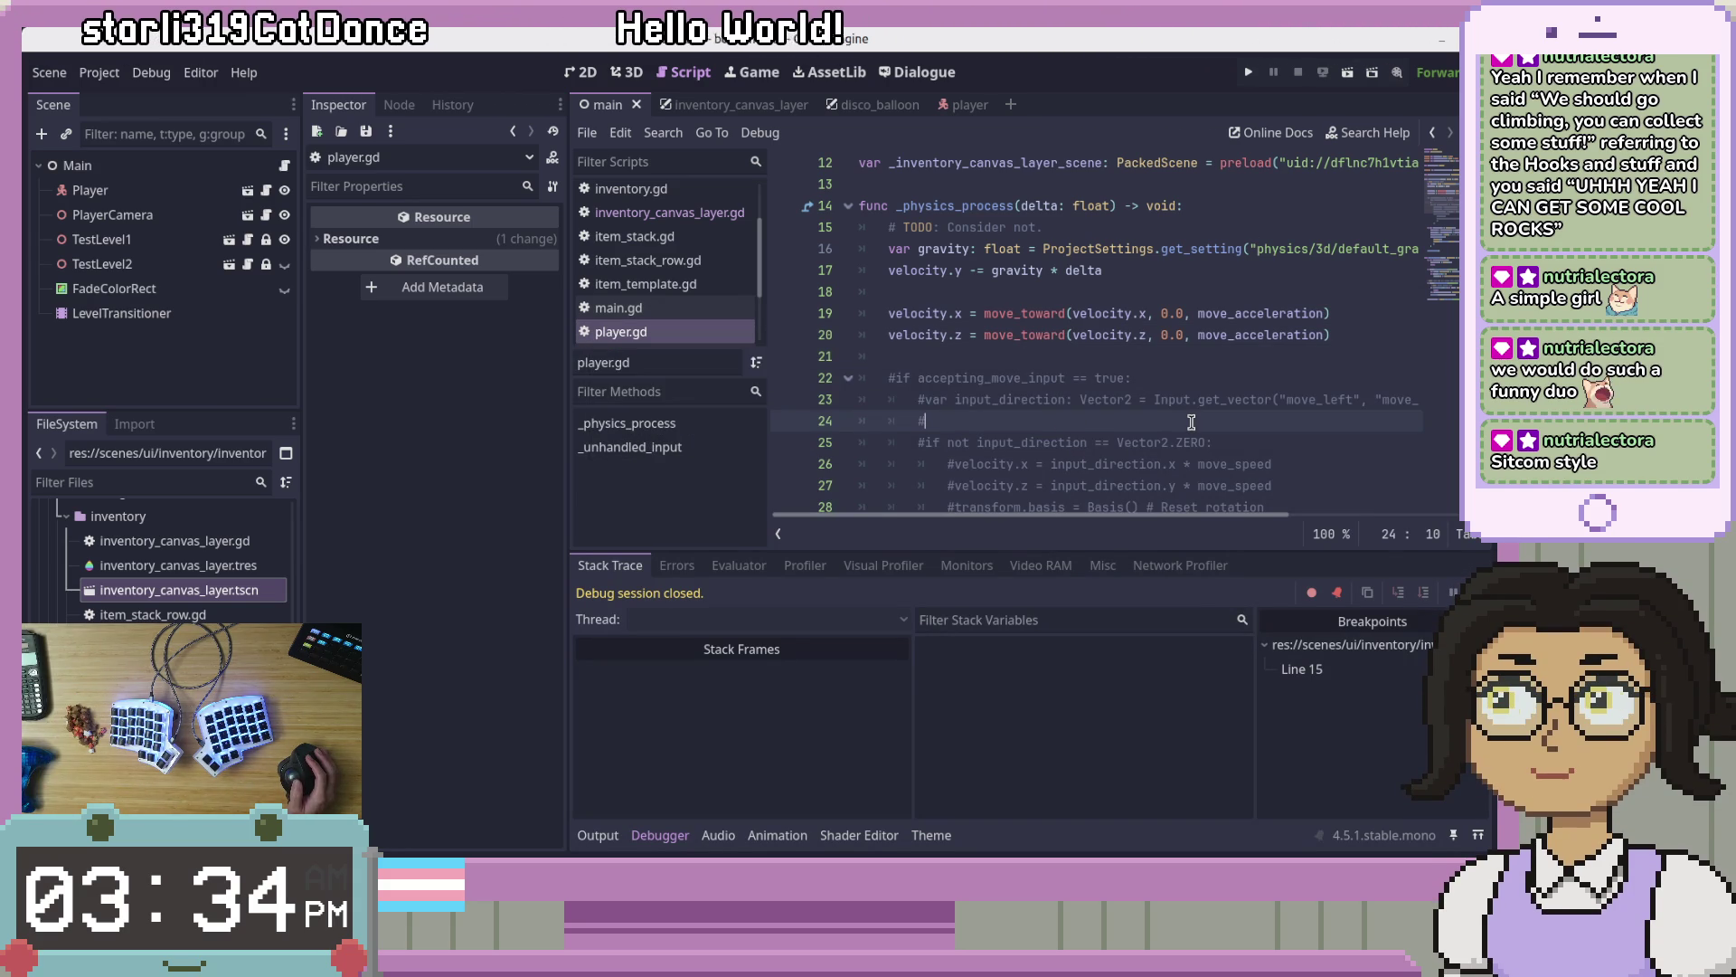
click(90, 373)
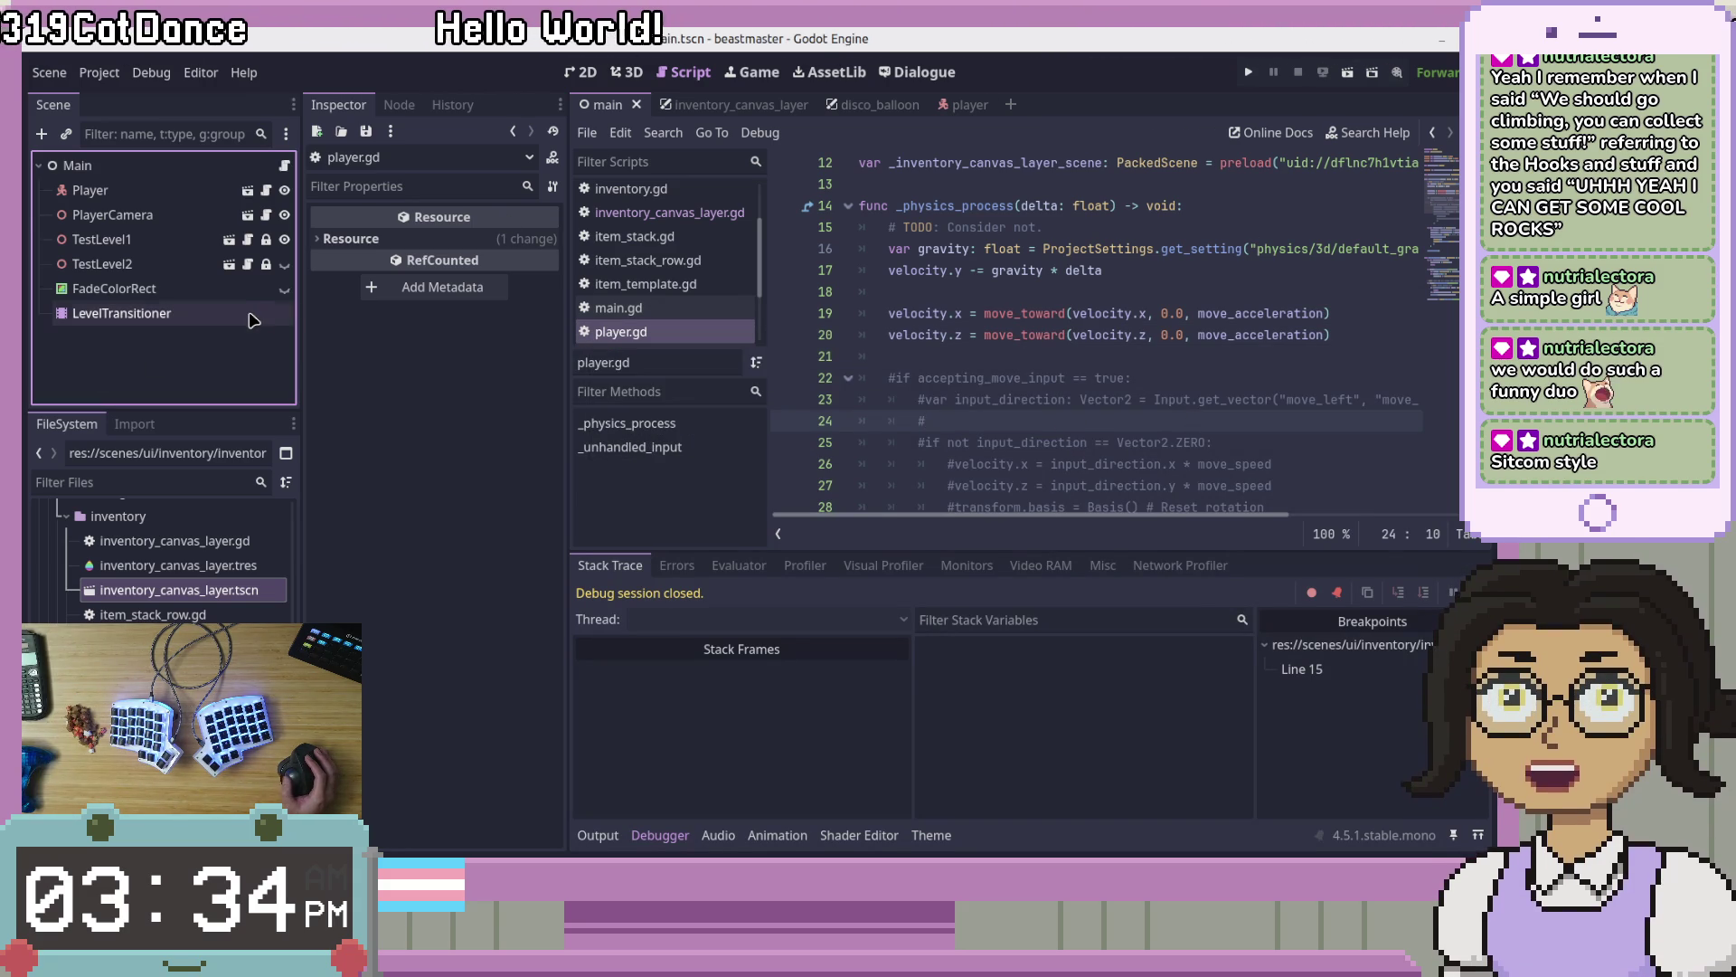
click(1219, 290)
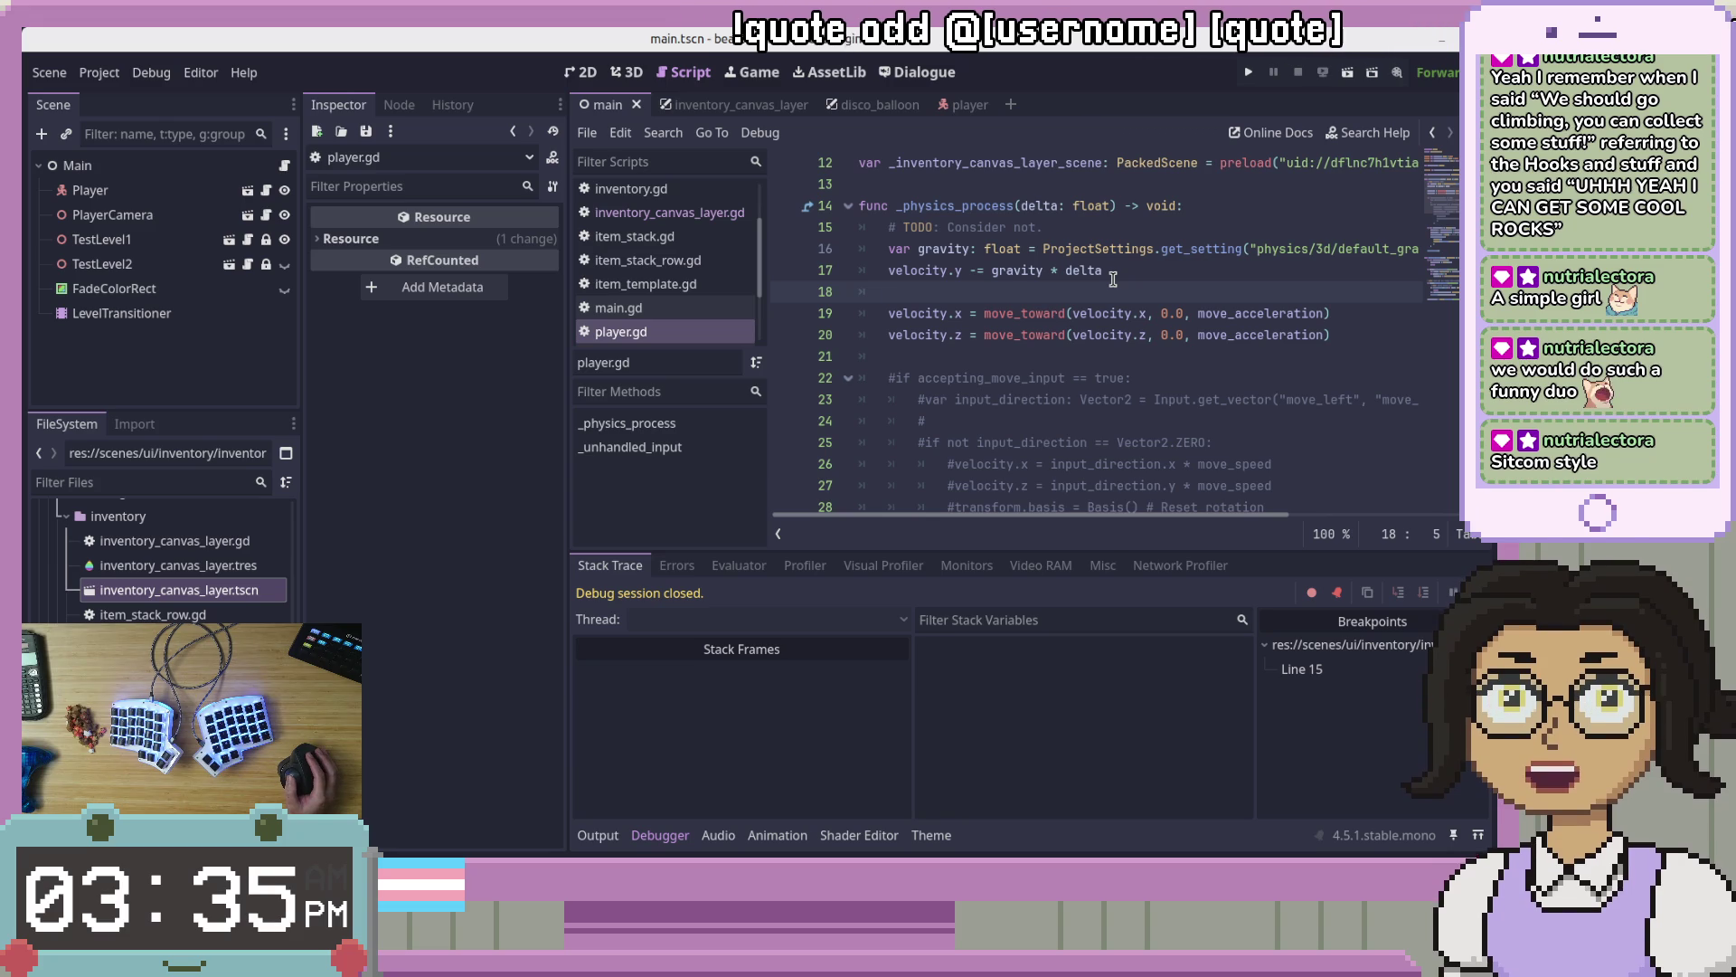
click(1113, 279)
mouse_move(1447, 226)
mouse_down()
mouse_move(1454, 289)
mouse_move(1456, 270)
mouse_up()
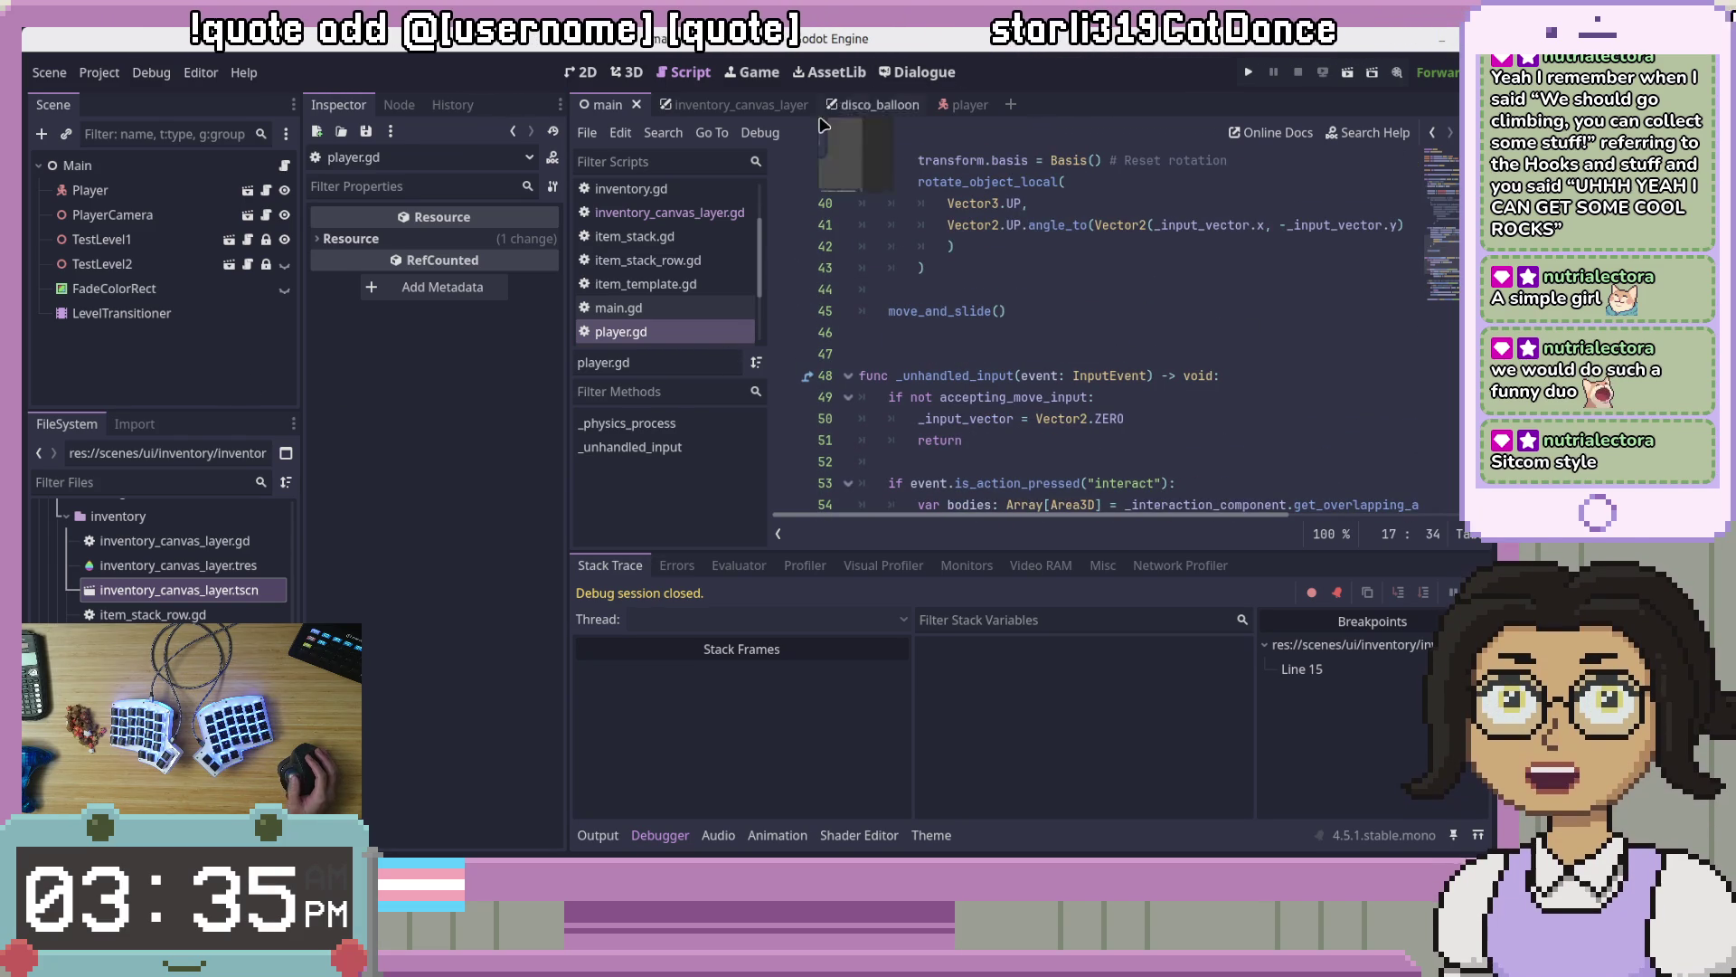
click(724, 105)
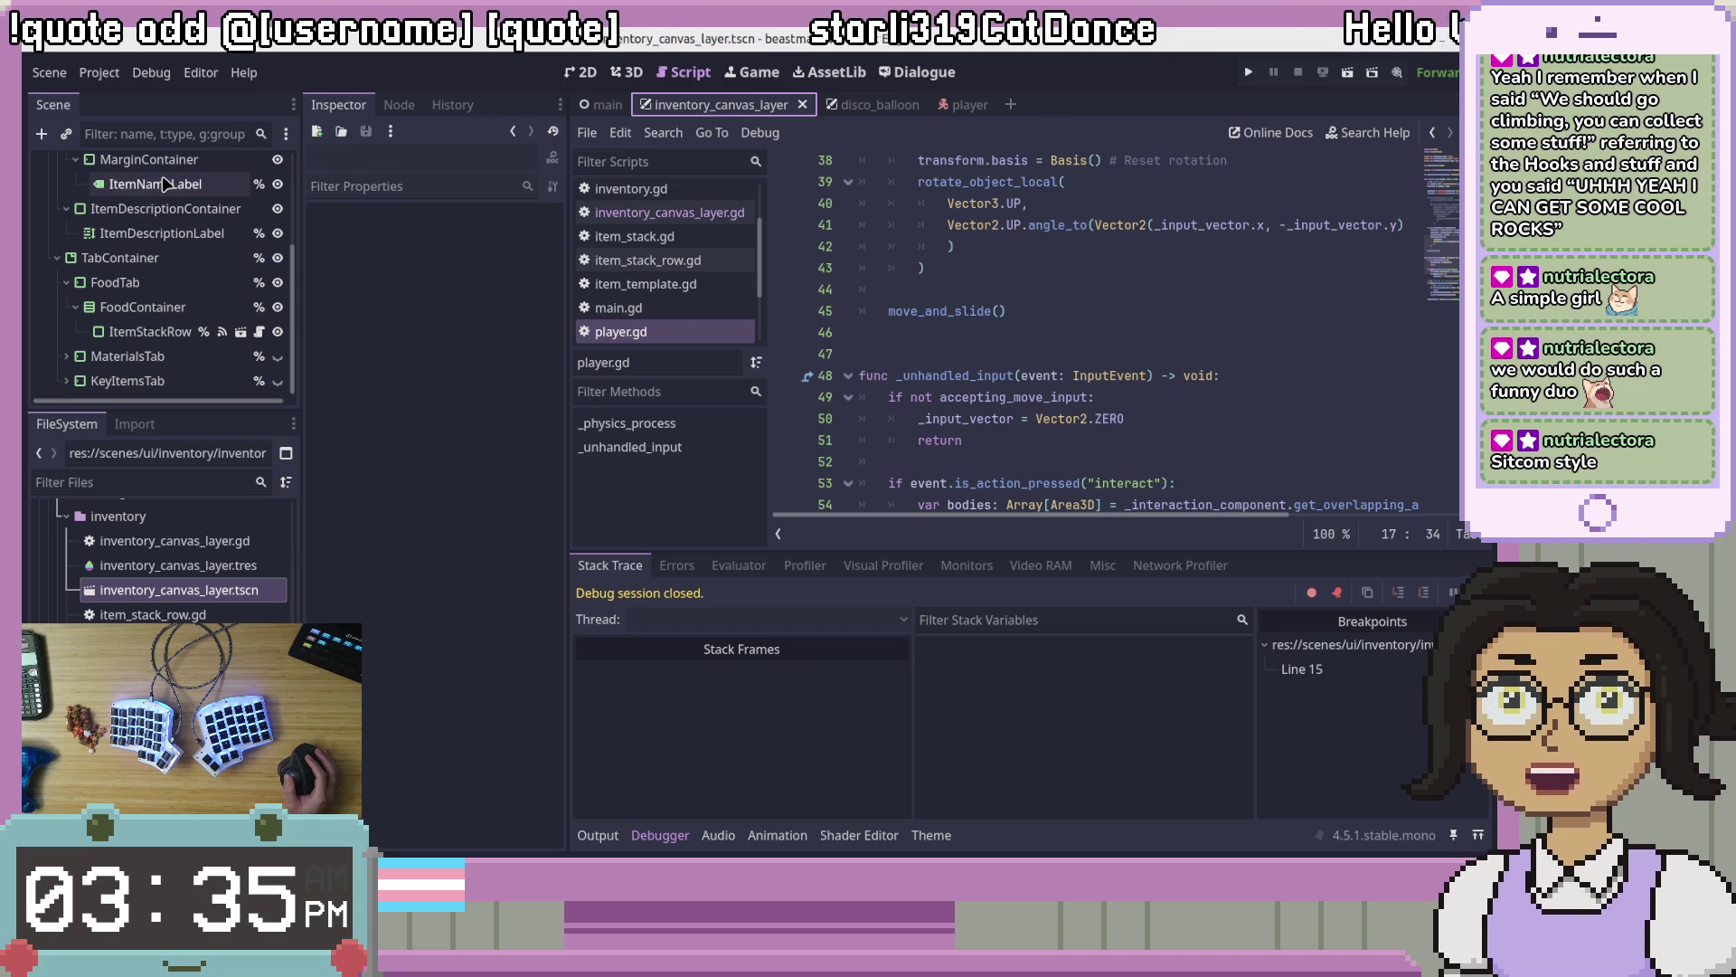
Step: Select the placeholder ItemStackRow in the 2D view and open item_stack_row.tscn alongside it
click(164, 184)
click(150, 331)
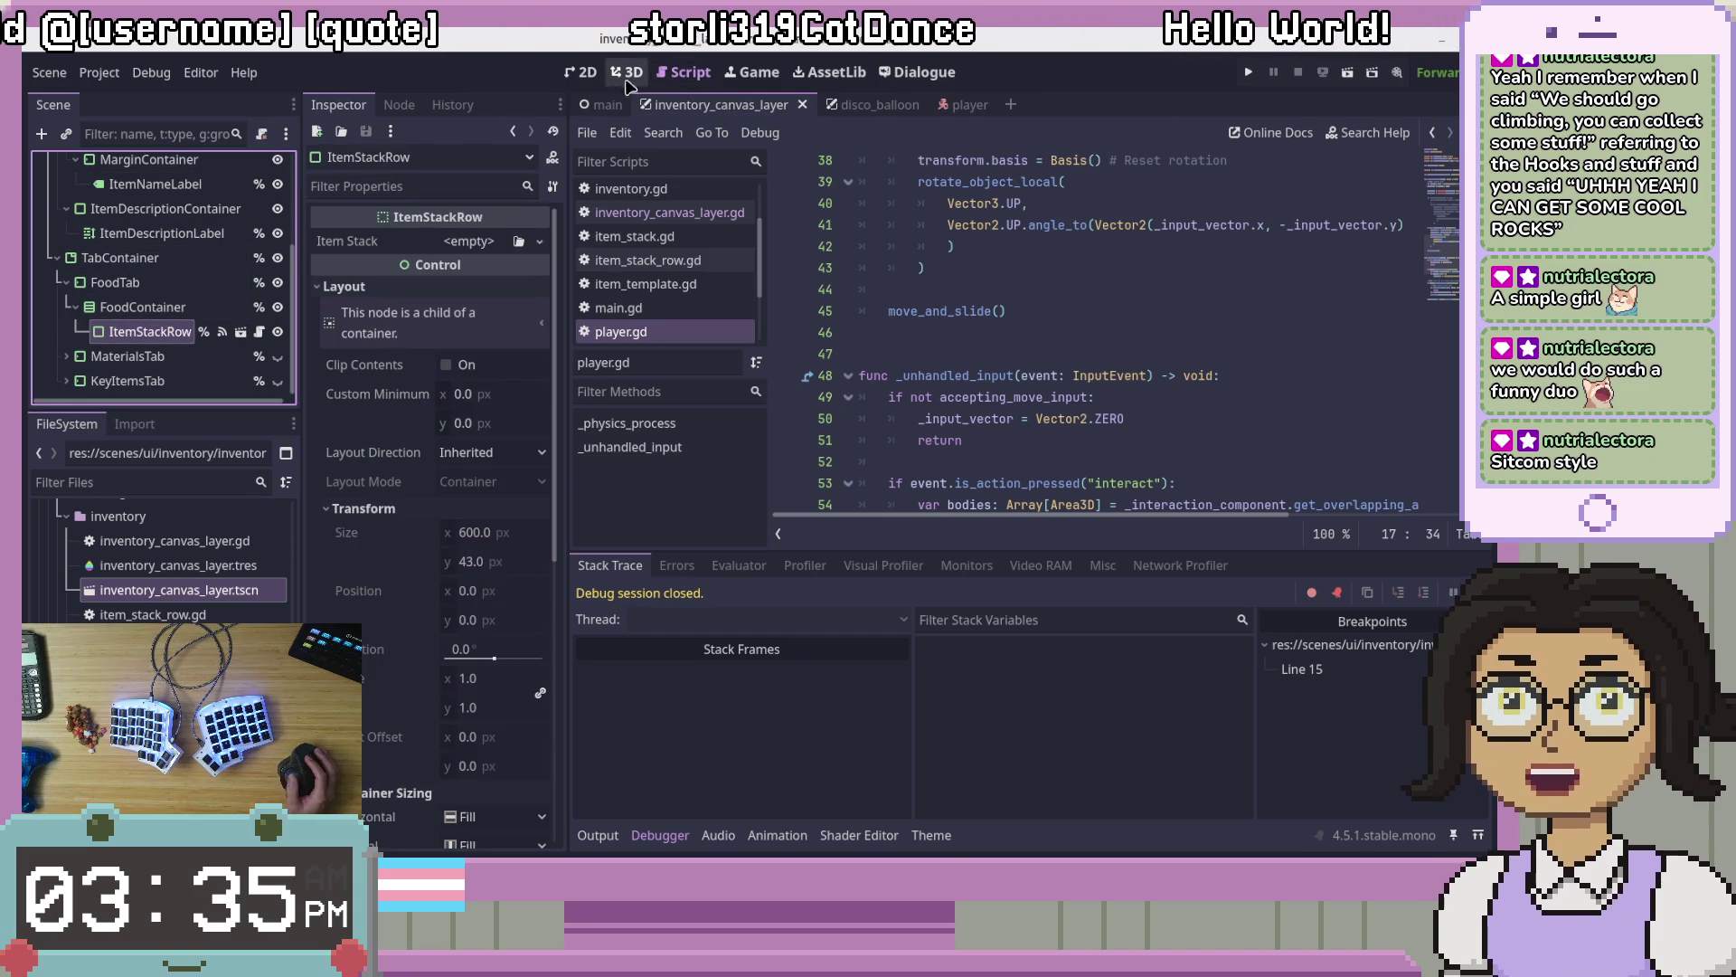
key(ctrl+F1)
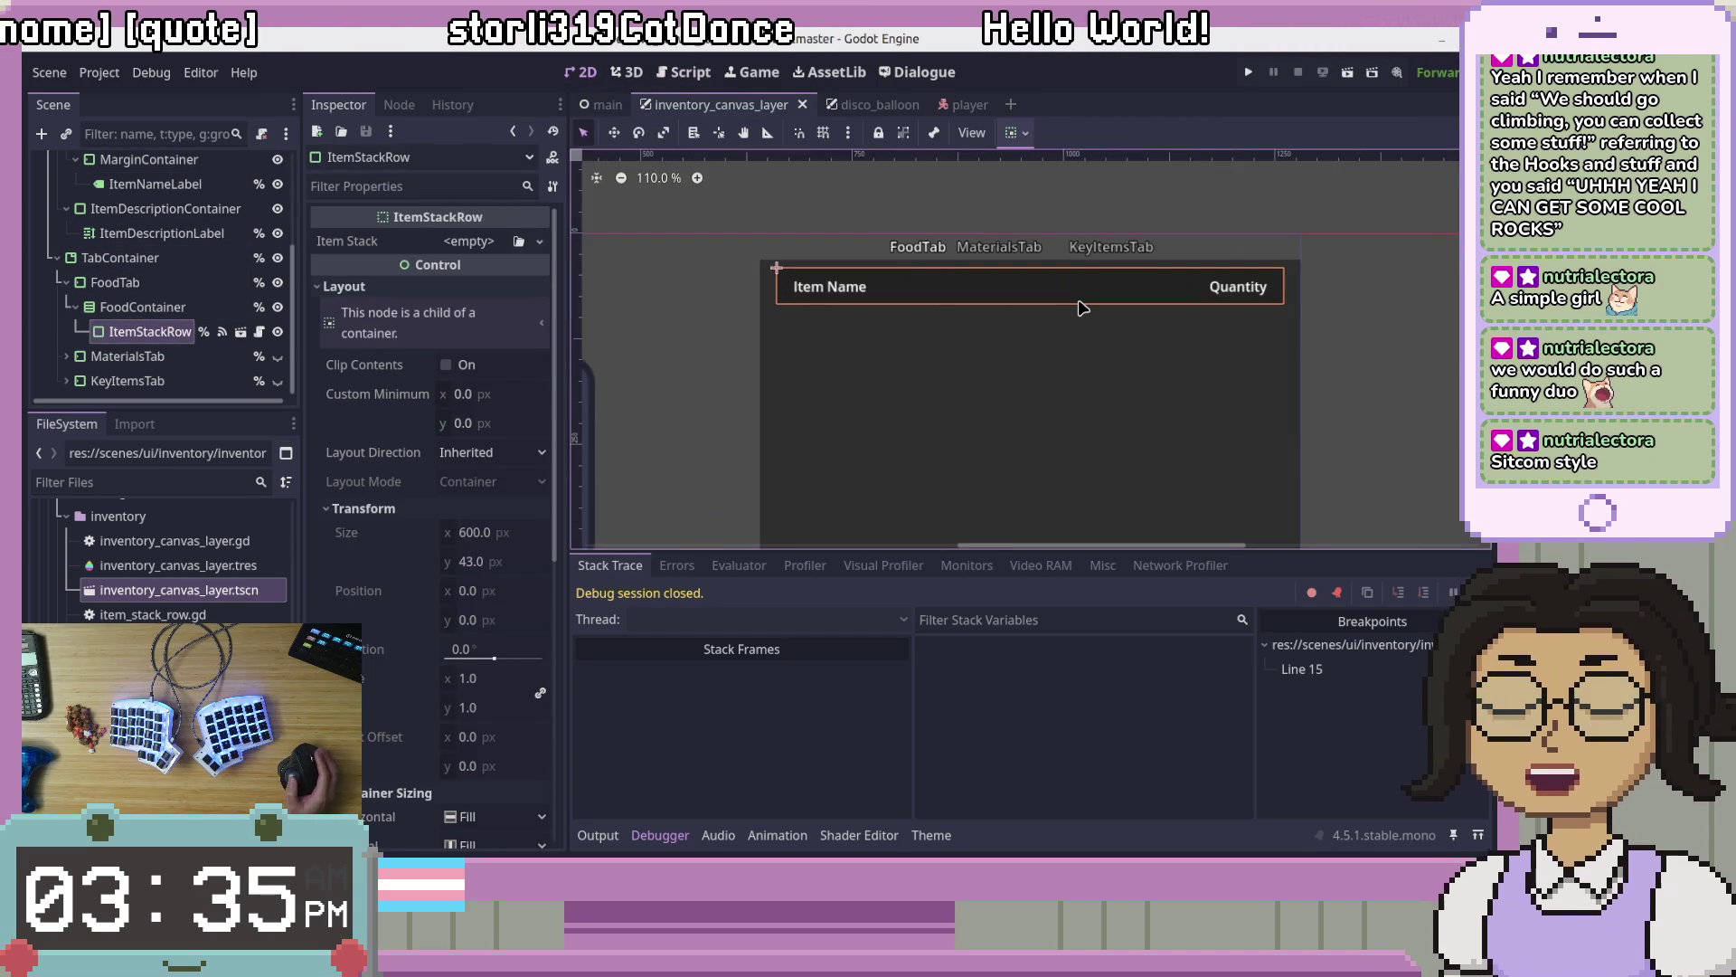
scroll(1082, 309, up, 1)
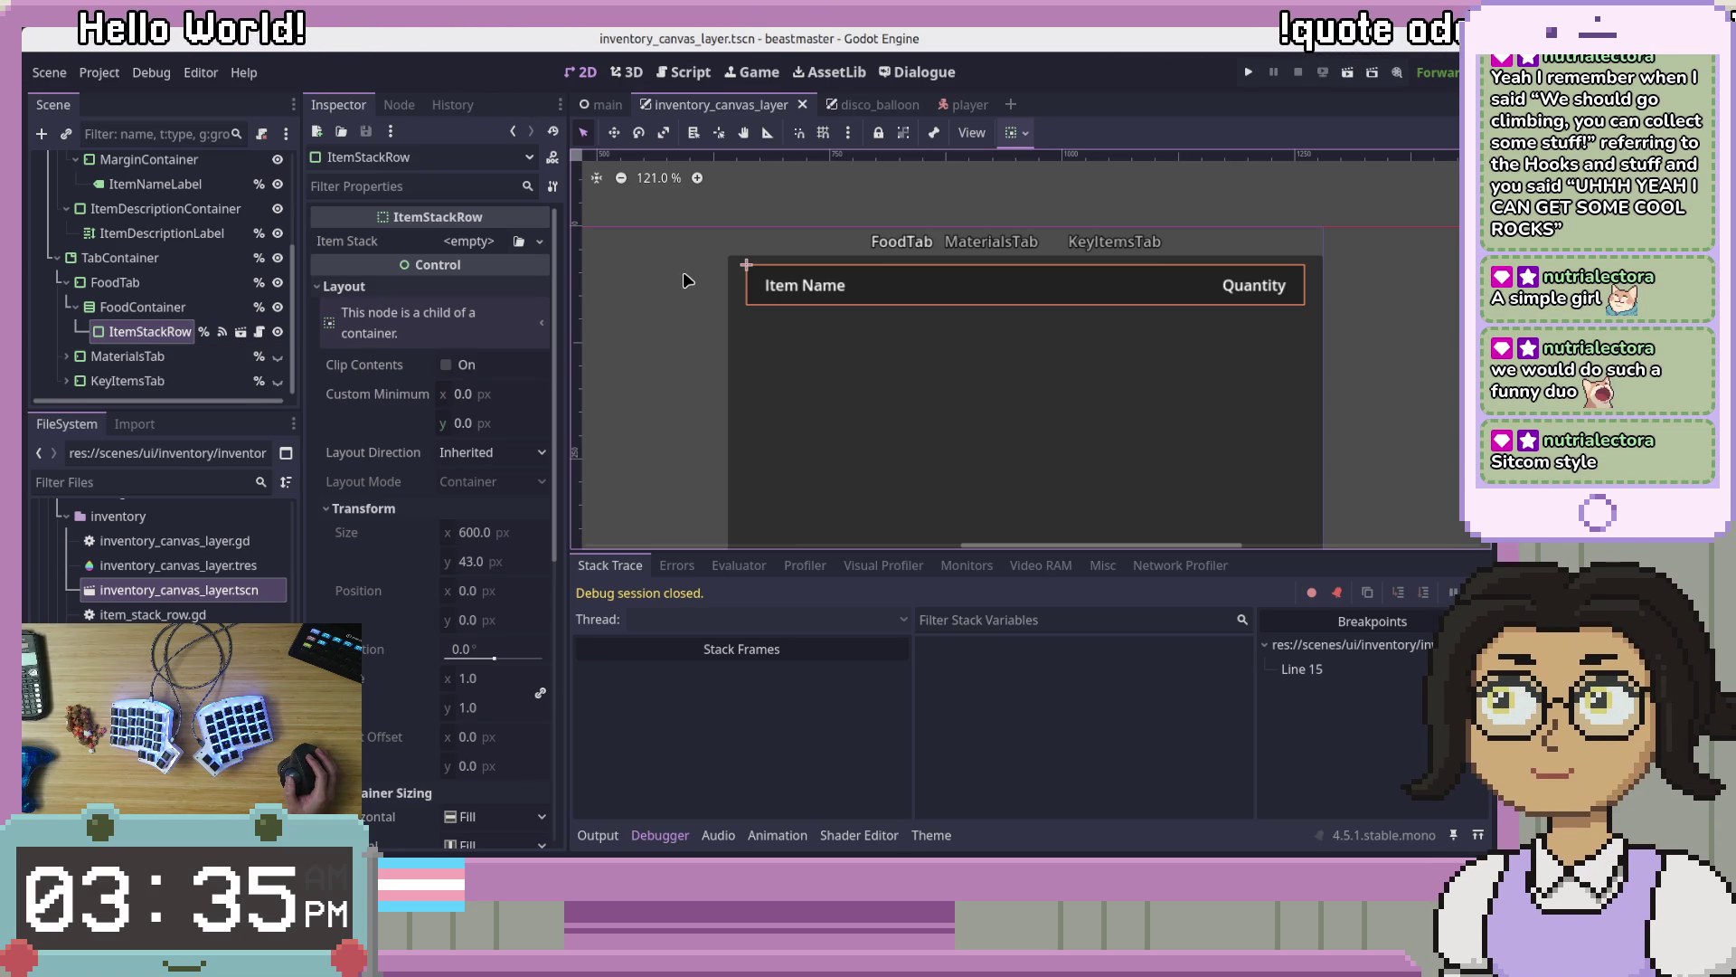
click(239, 331)
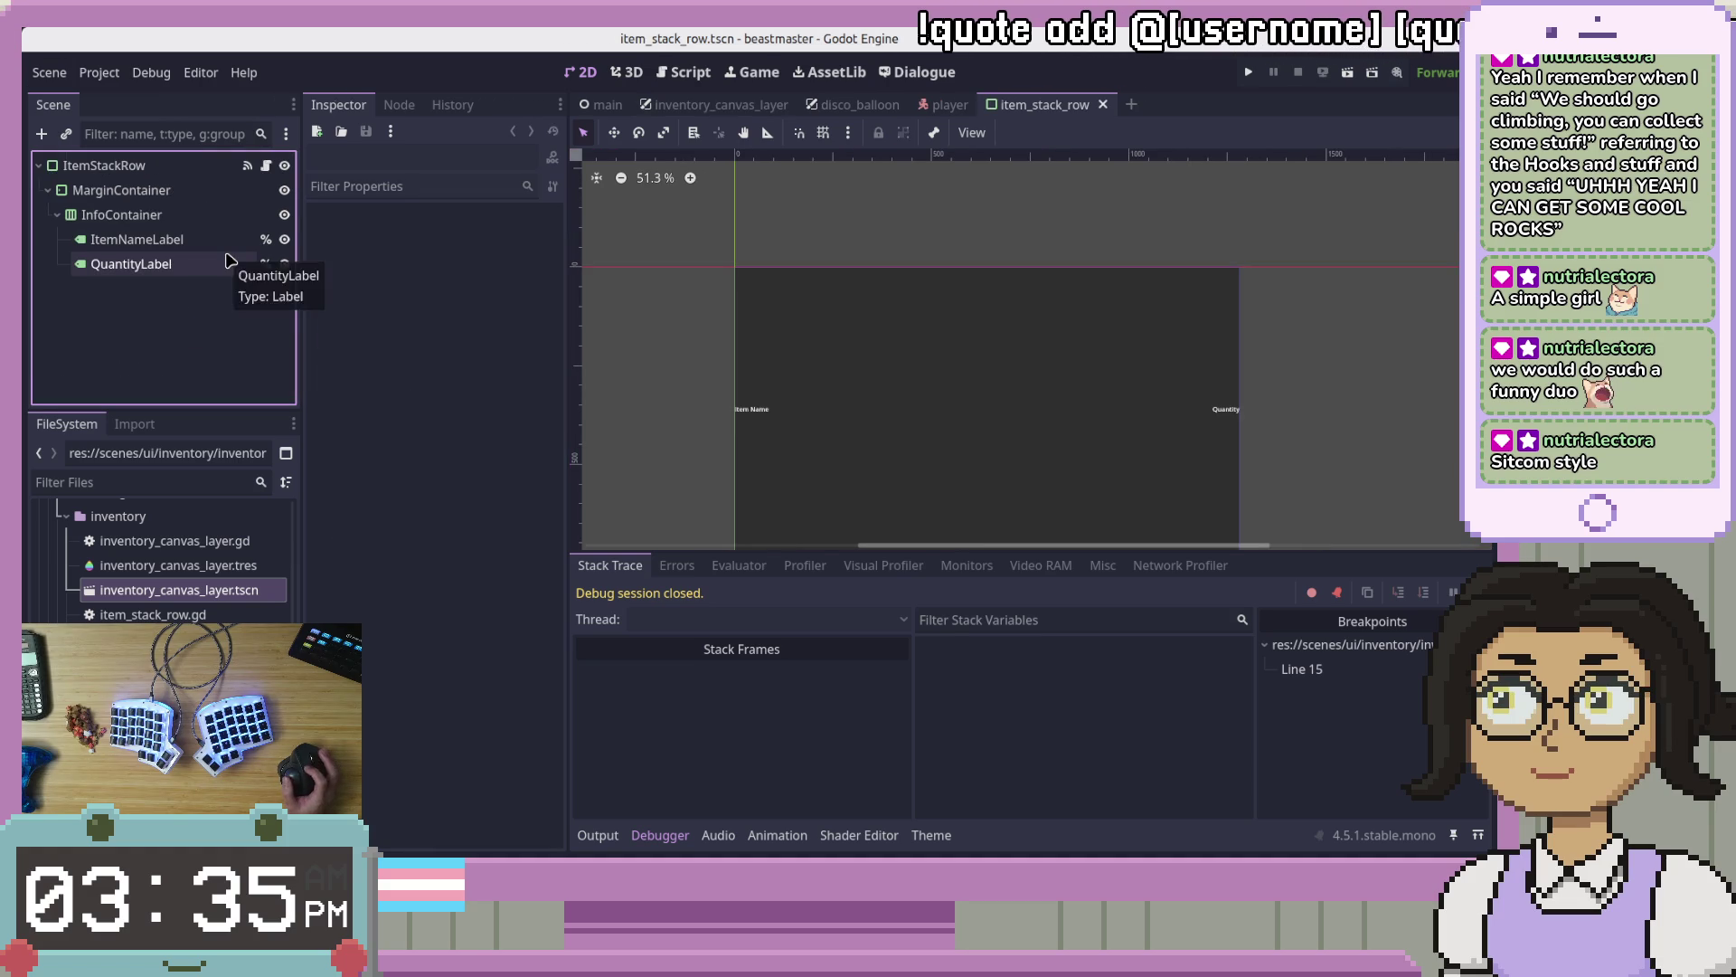
click(708, 105)
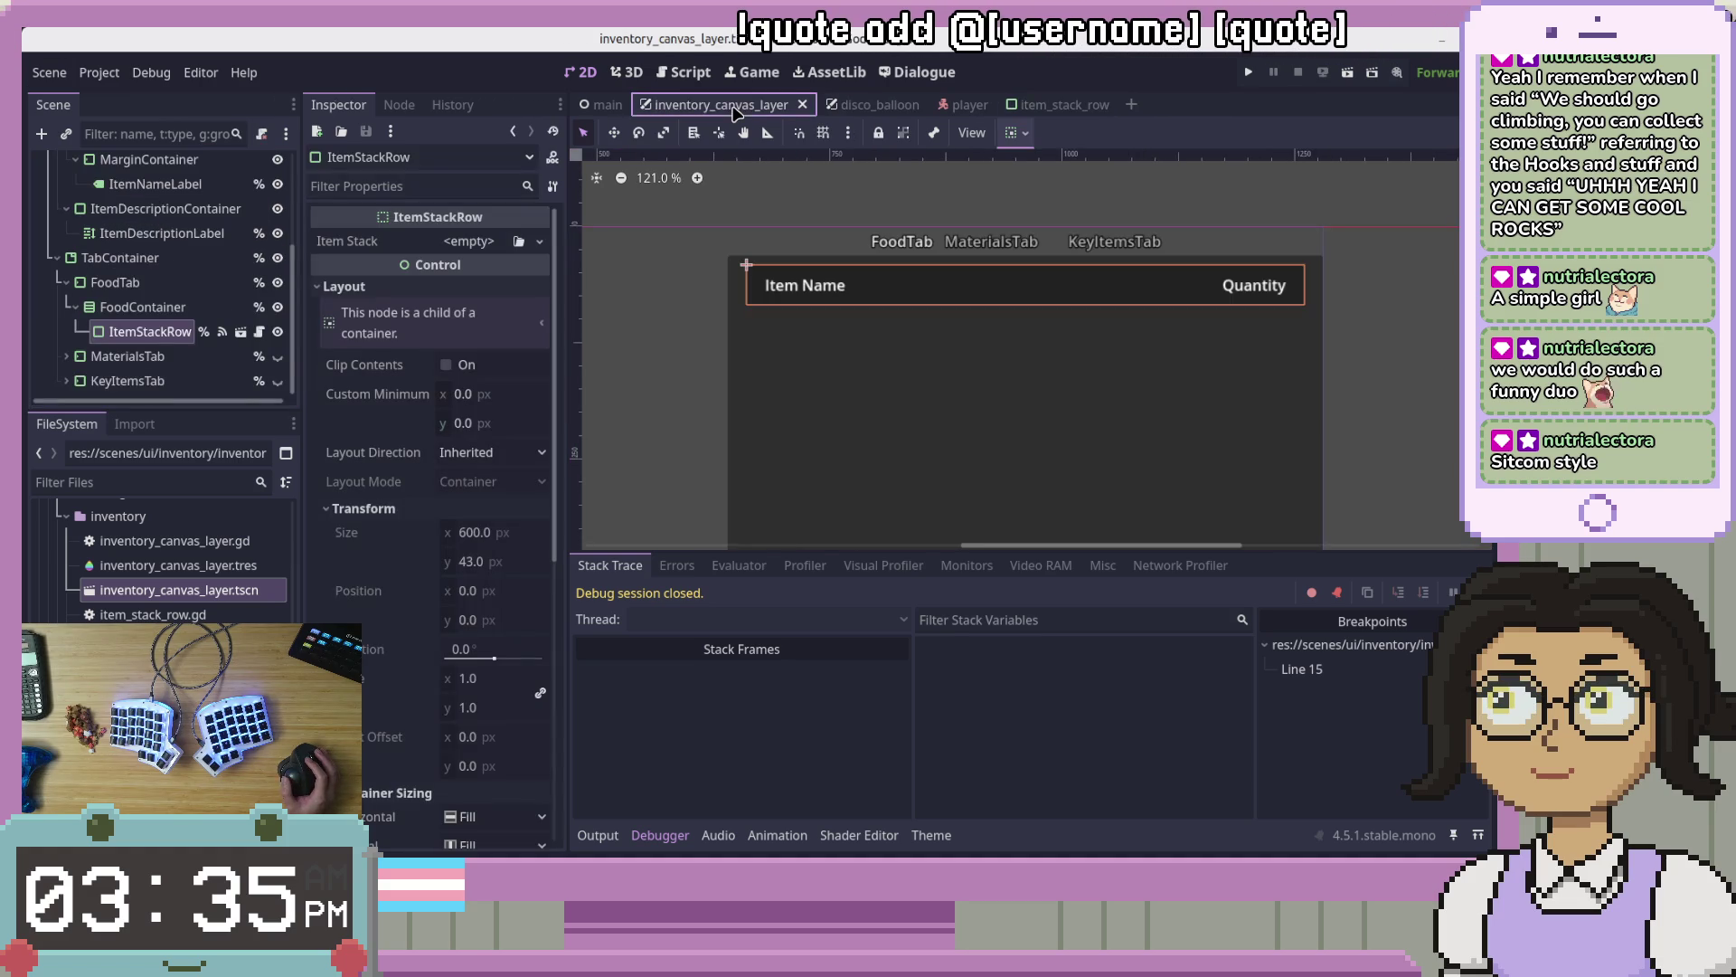
Step: Delete the placeholder ItemStackRow node and frame the now-empty FoodContainer
right_click(159, 334)
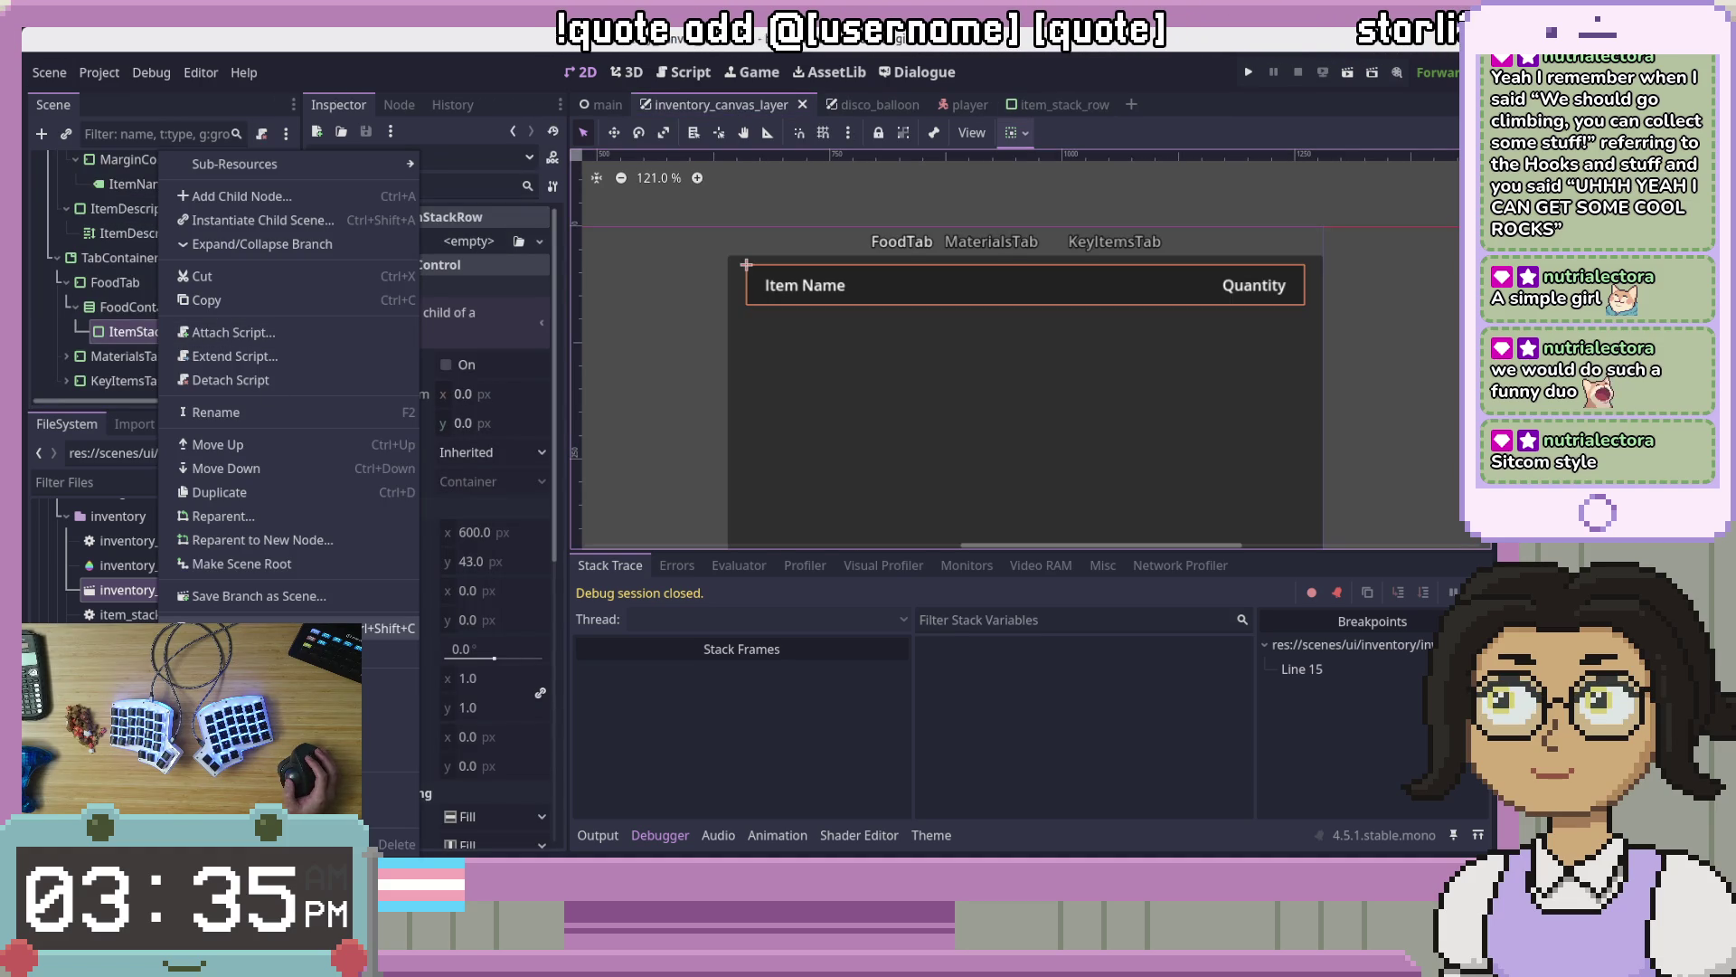
click(395, 843)
click(807, 474)
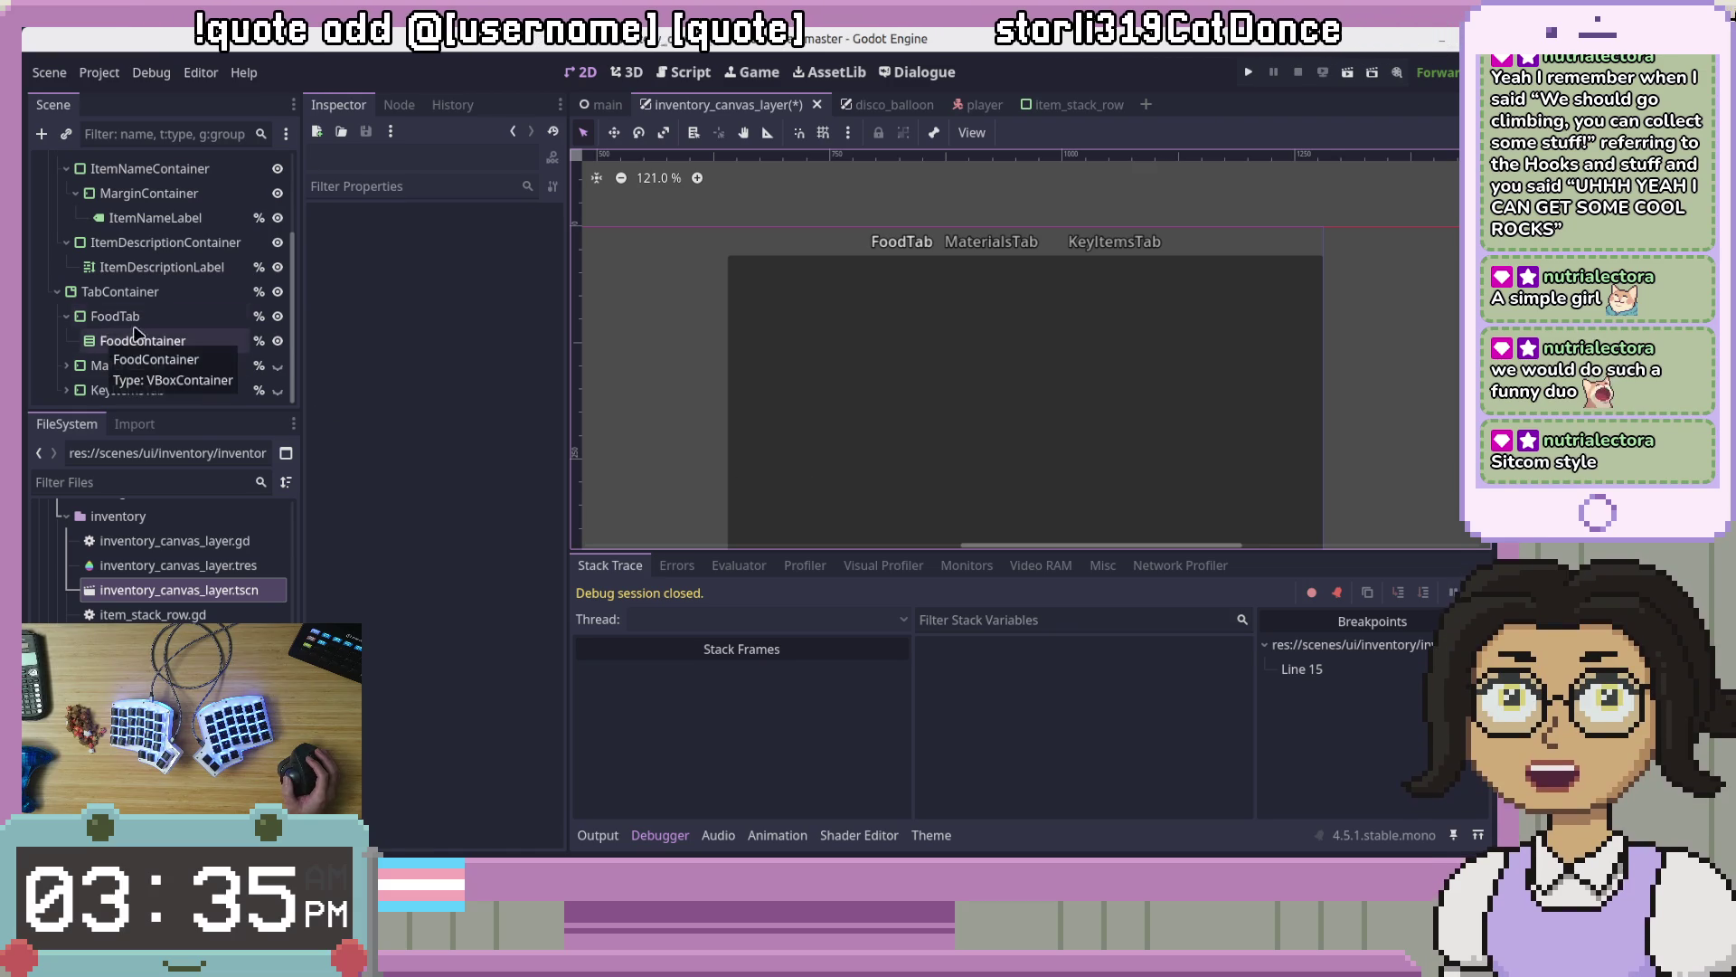
click(180, 340)
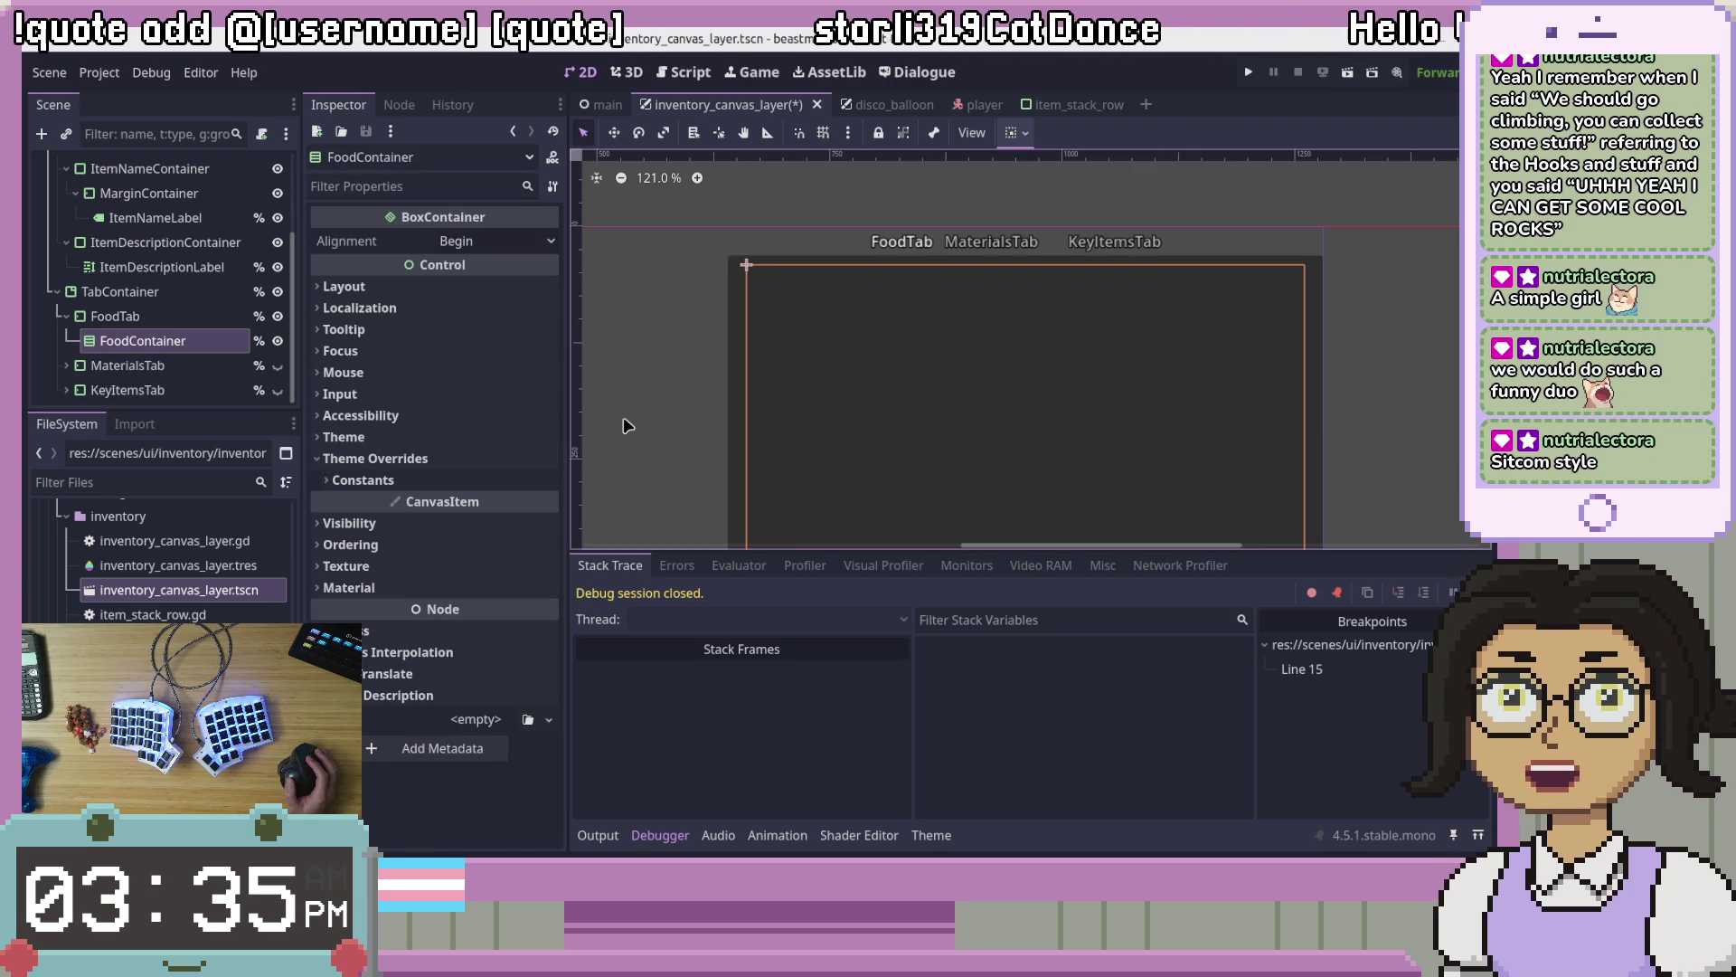
scroll(628, 425, down, 6)
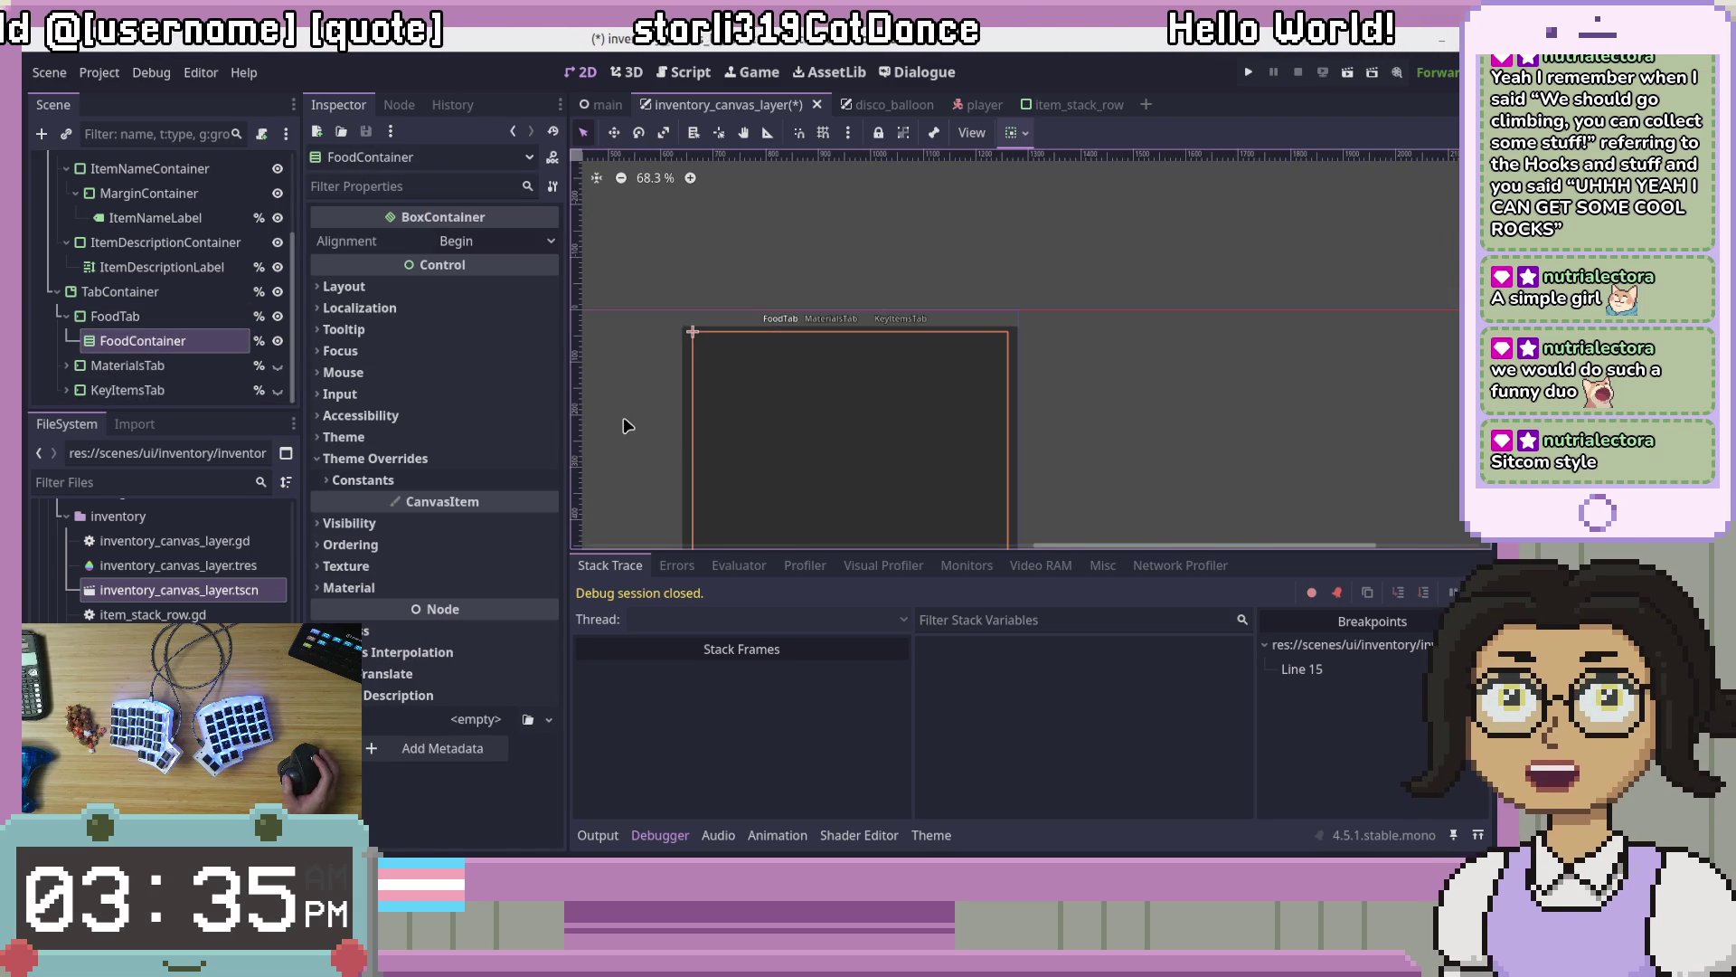
mouse_move(610, 458)
mouse_down()
mouse_move(628, 418)
mouse_move(921, 269)
mouse_move(939, 278)
mouse_up()
scroll(802, 320, down, 1)
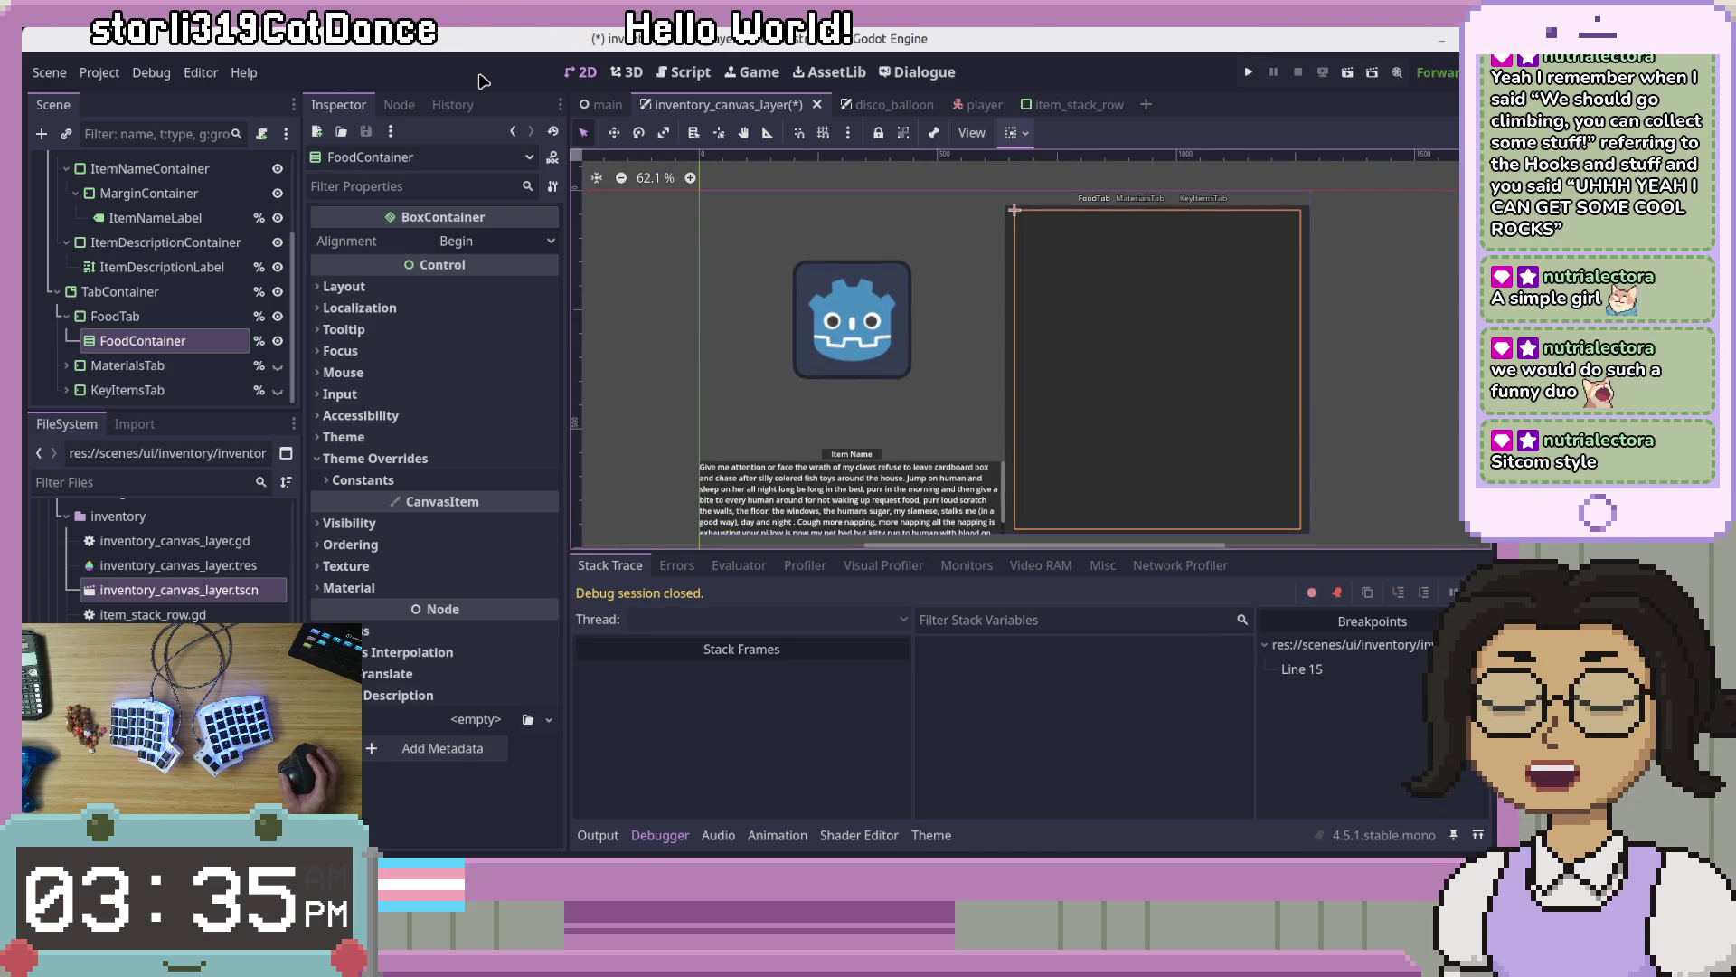
Step: Save the inventory_canvas_layer scene with Ctrl+S
key(ctrl+s)
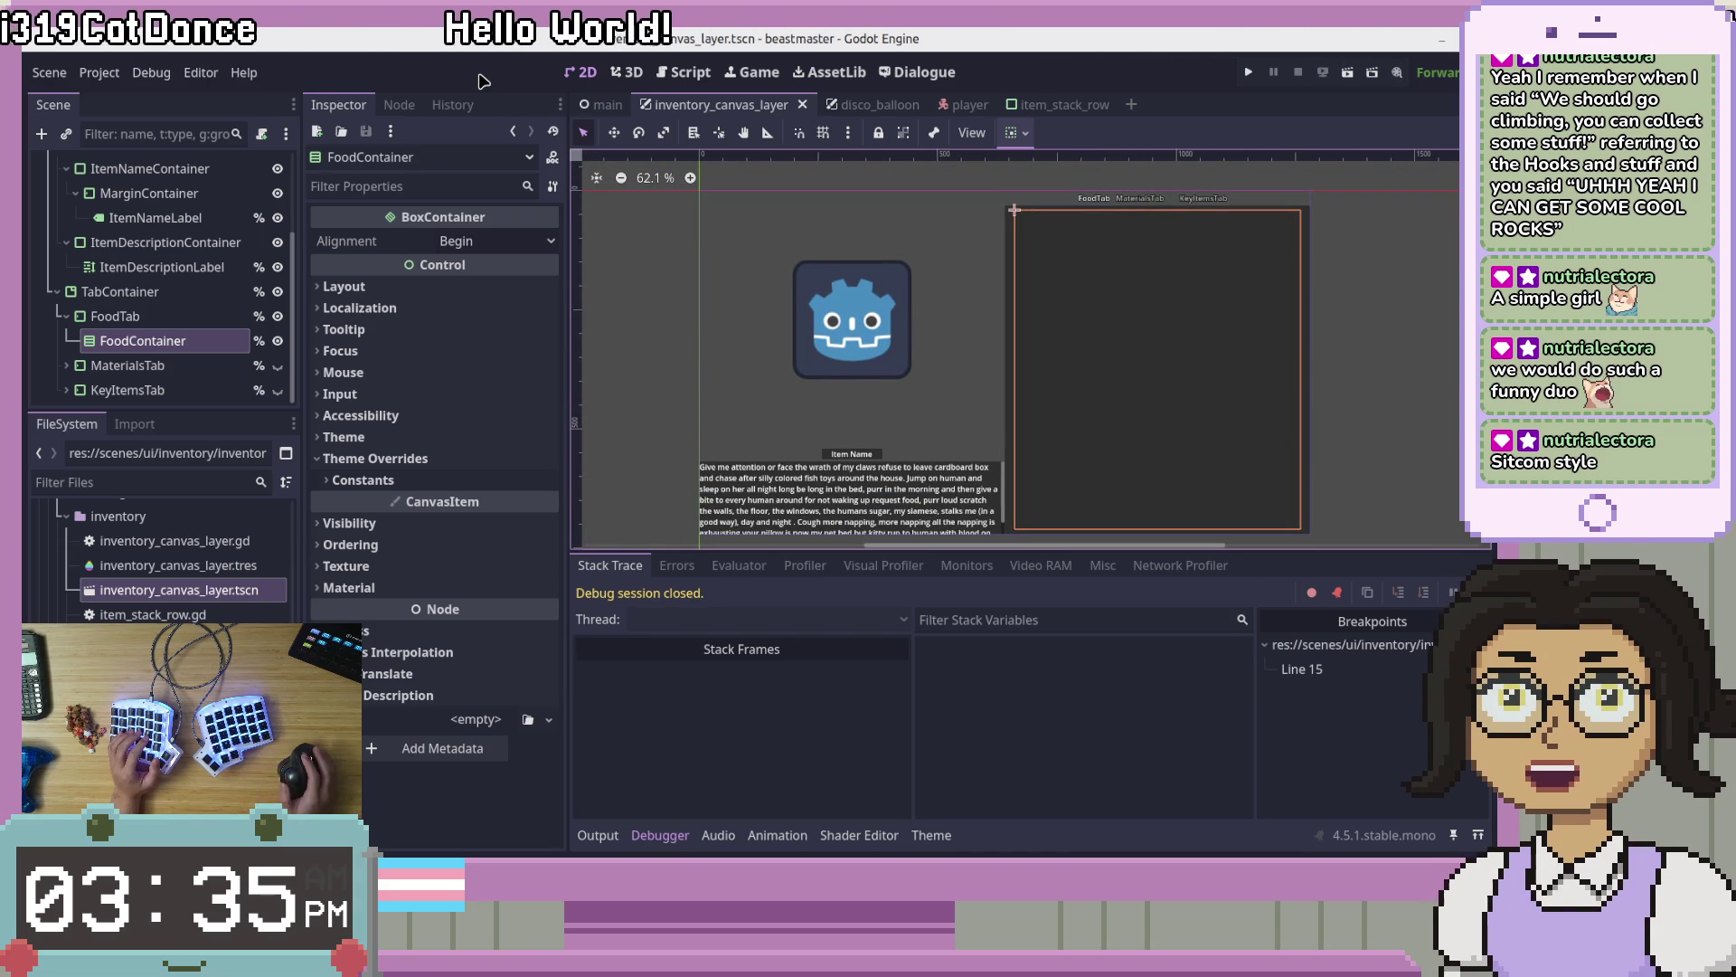
click(52, 74)
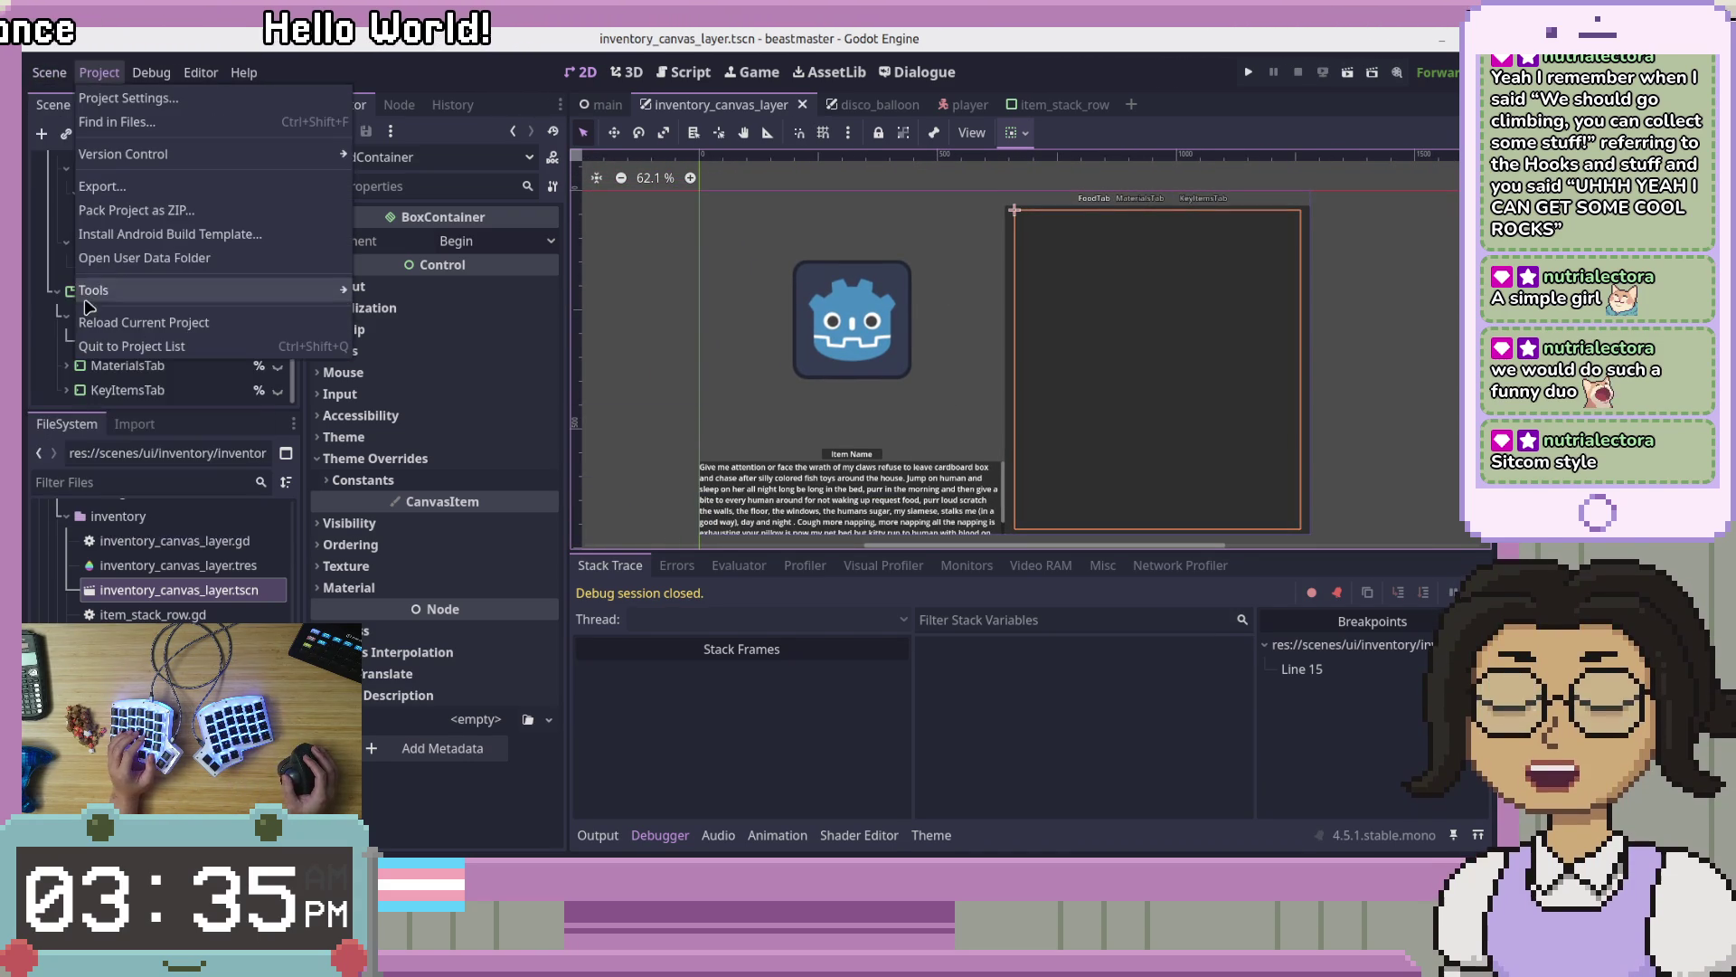
click(452, 88)
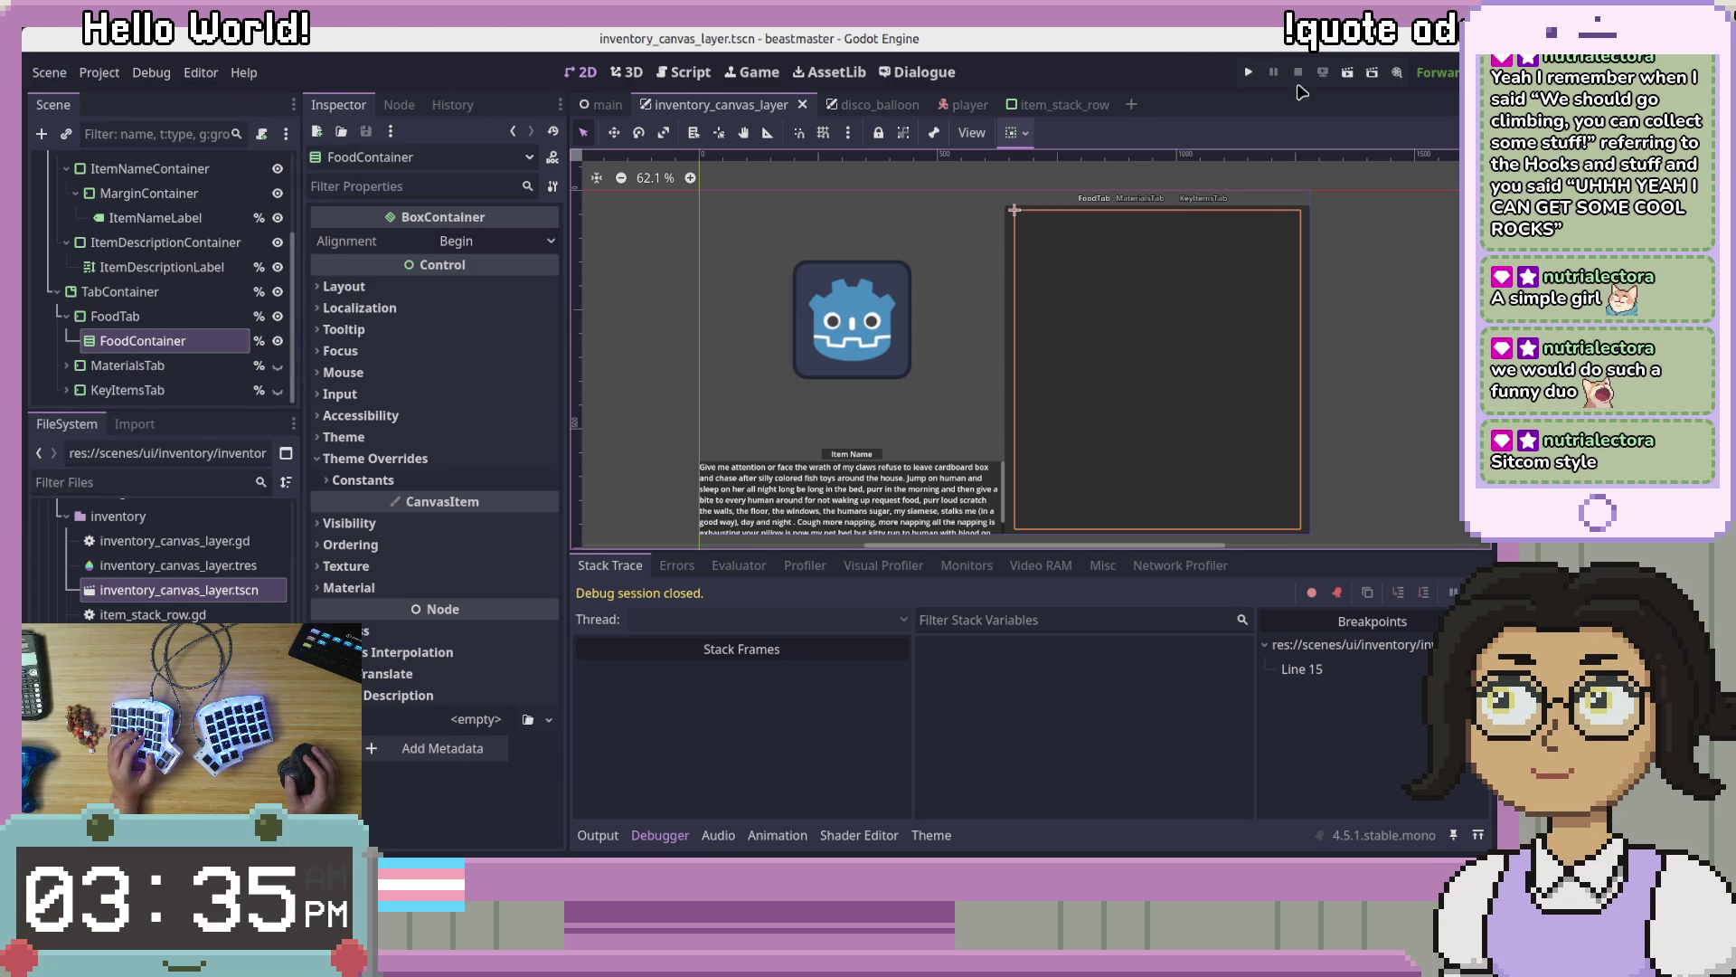
Step: Run the game past the breakpoint, arrow between Donut and Mango, then stop it
click(1251, 74)
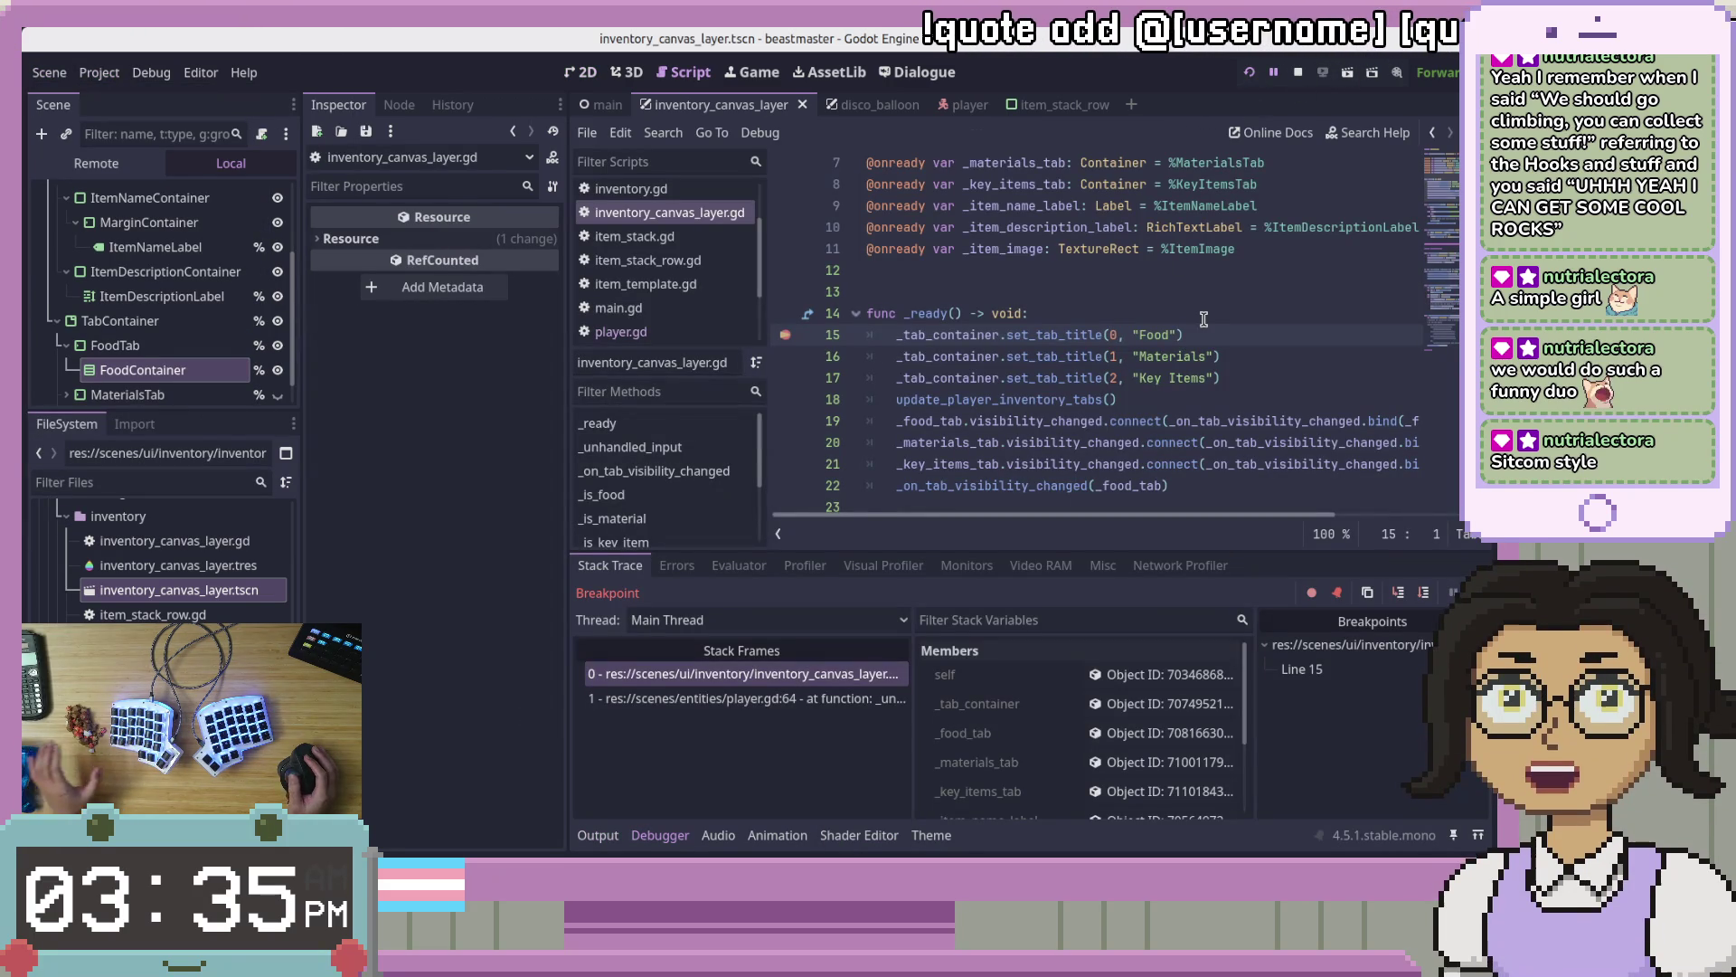
key(F12)
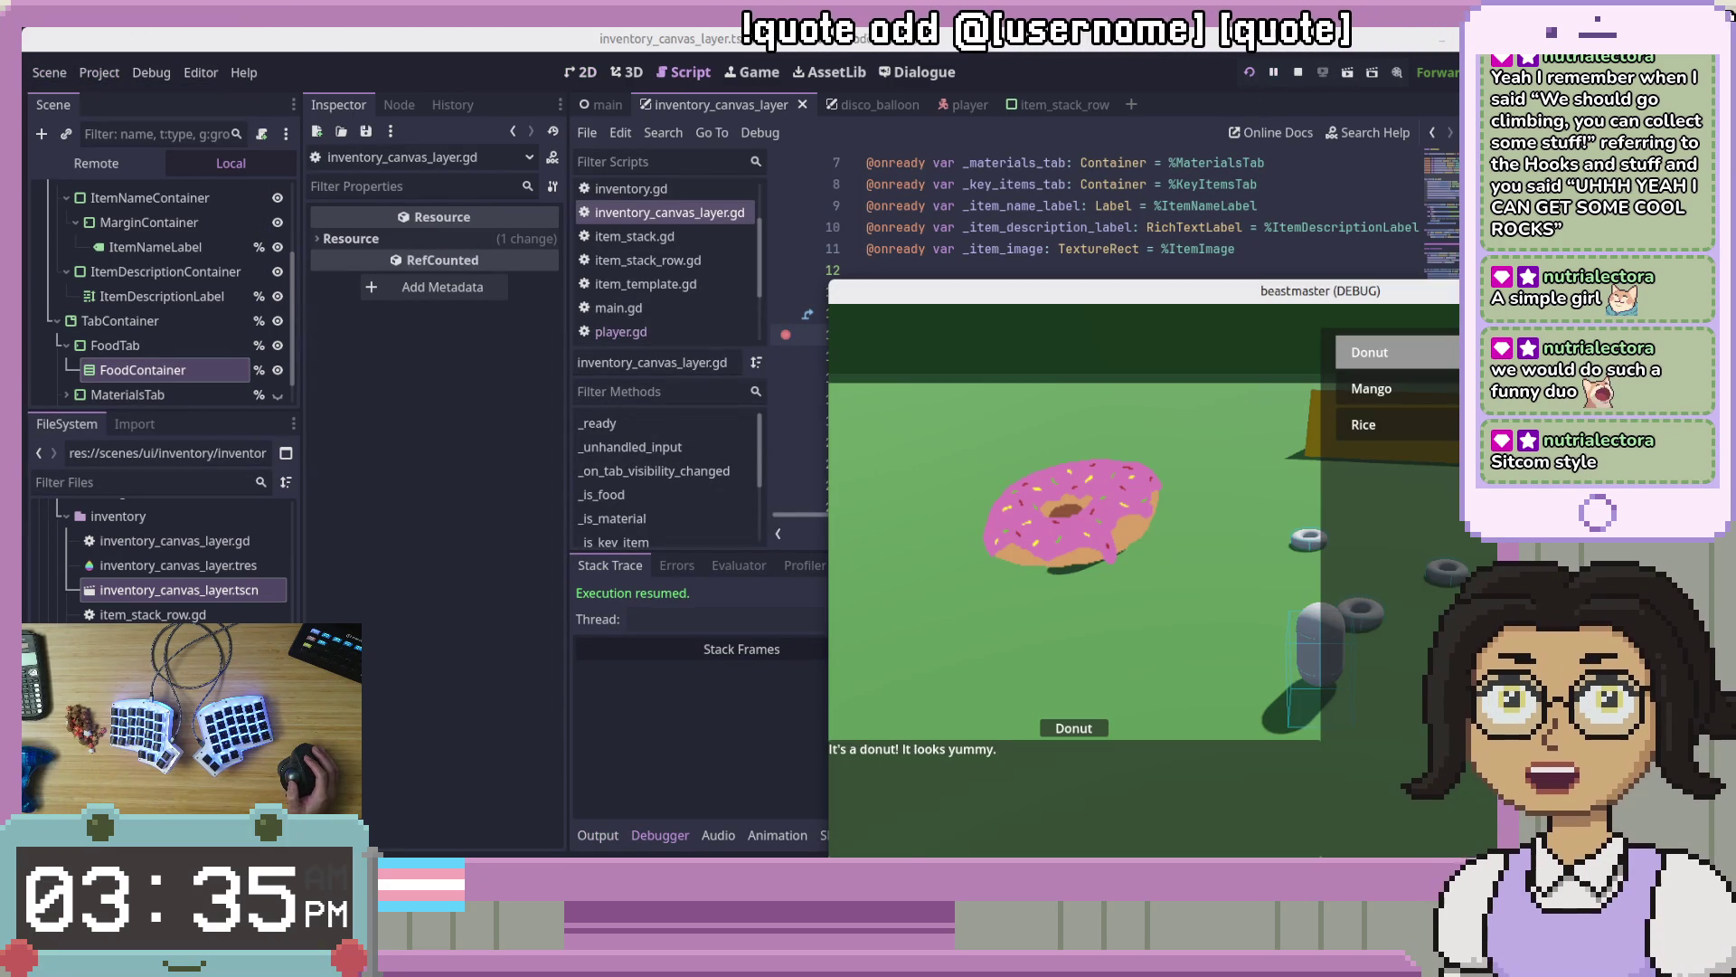
click(1411, 388)
click(1381, 362)
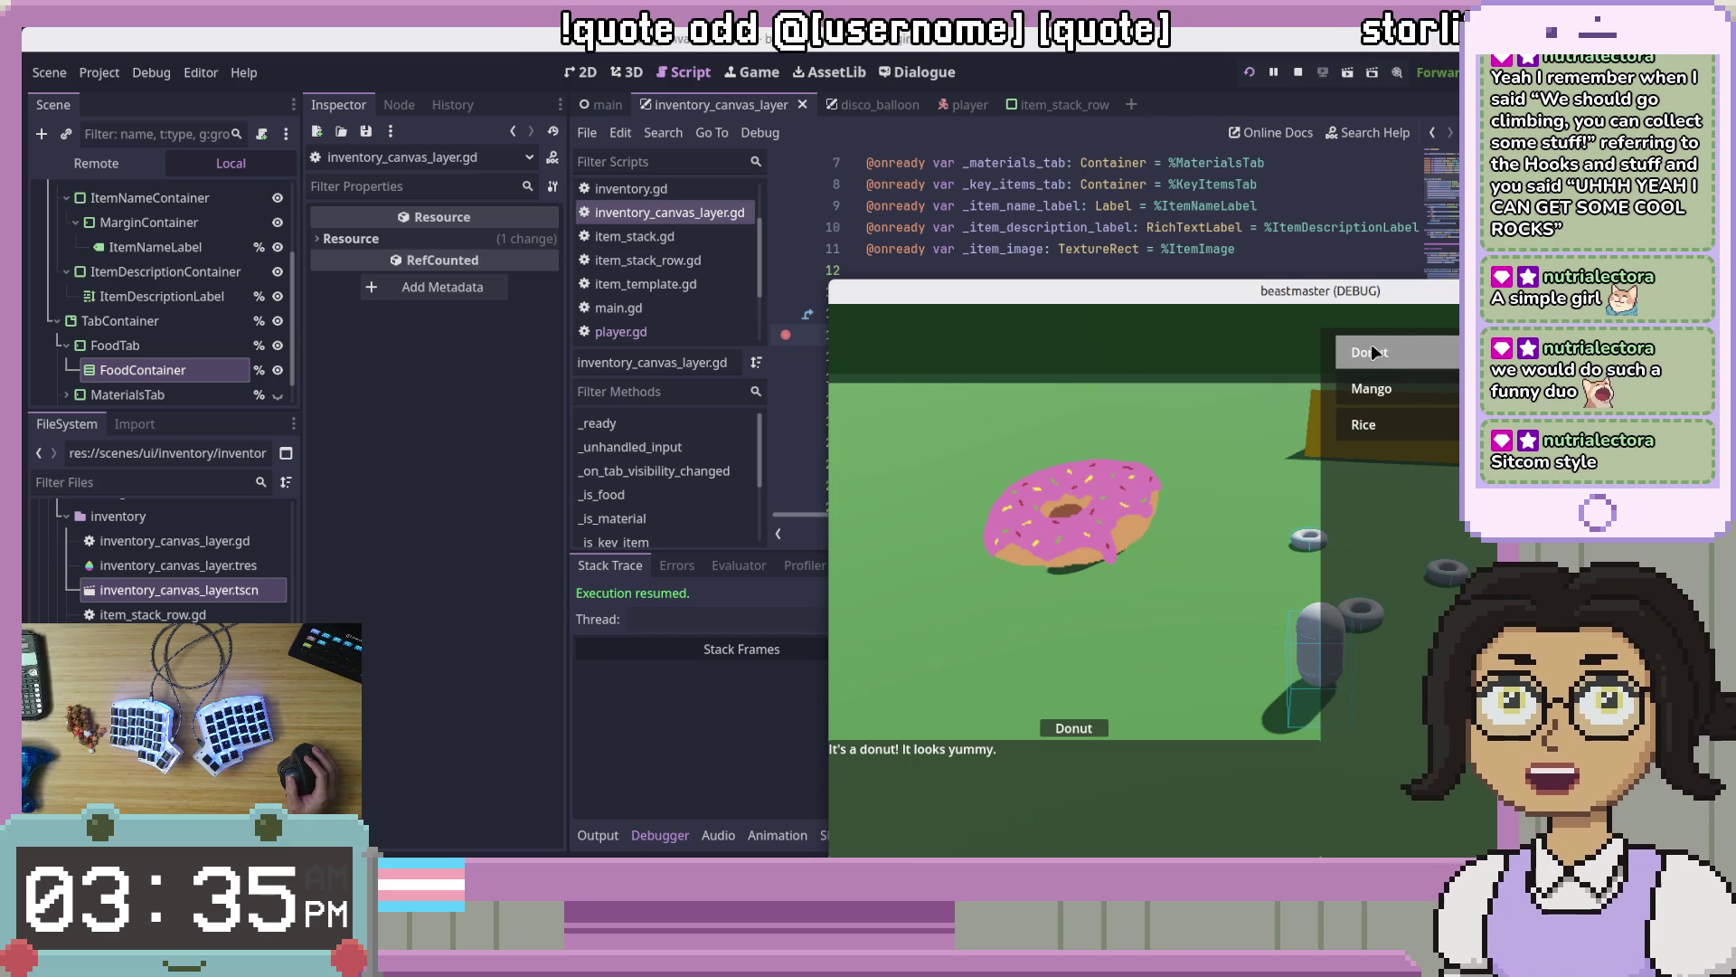
key(Down)
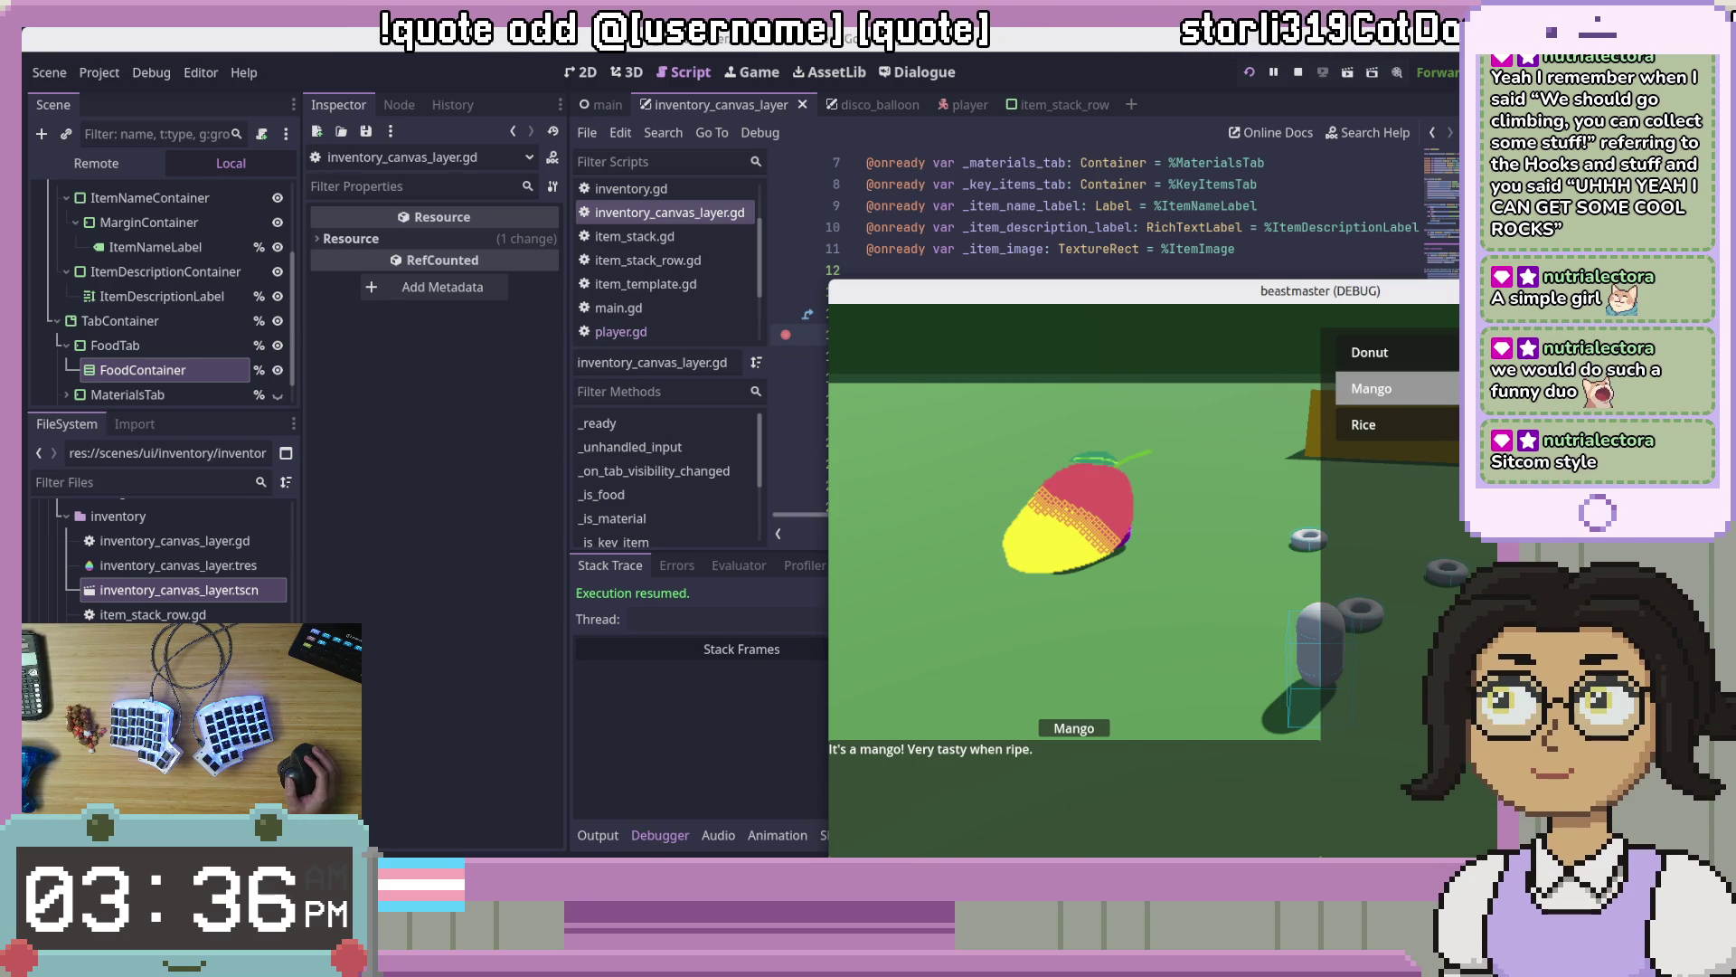
key(Up)
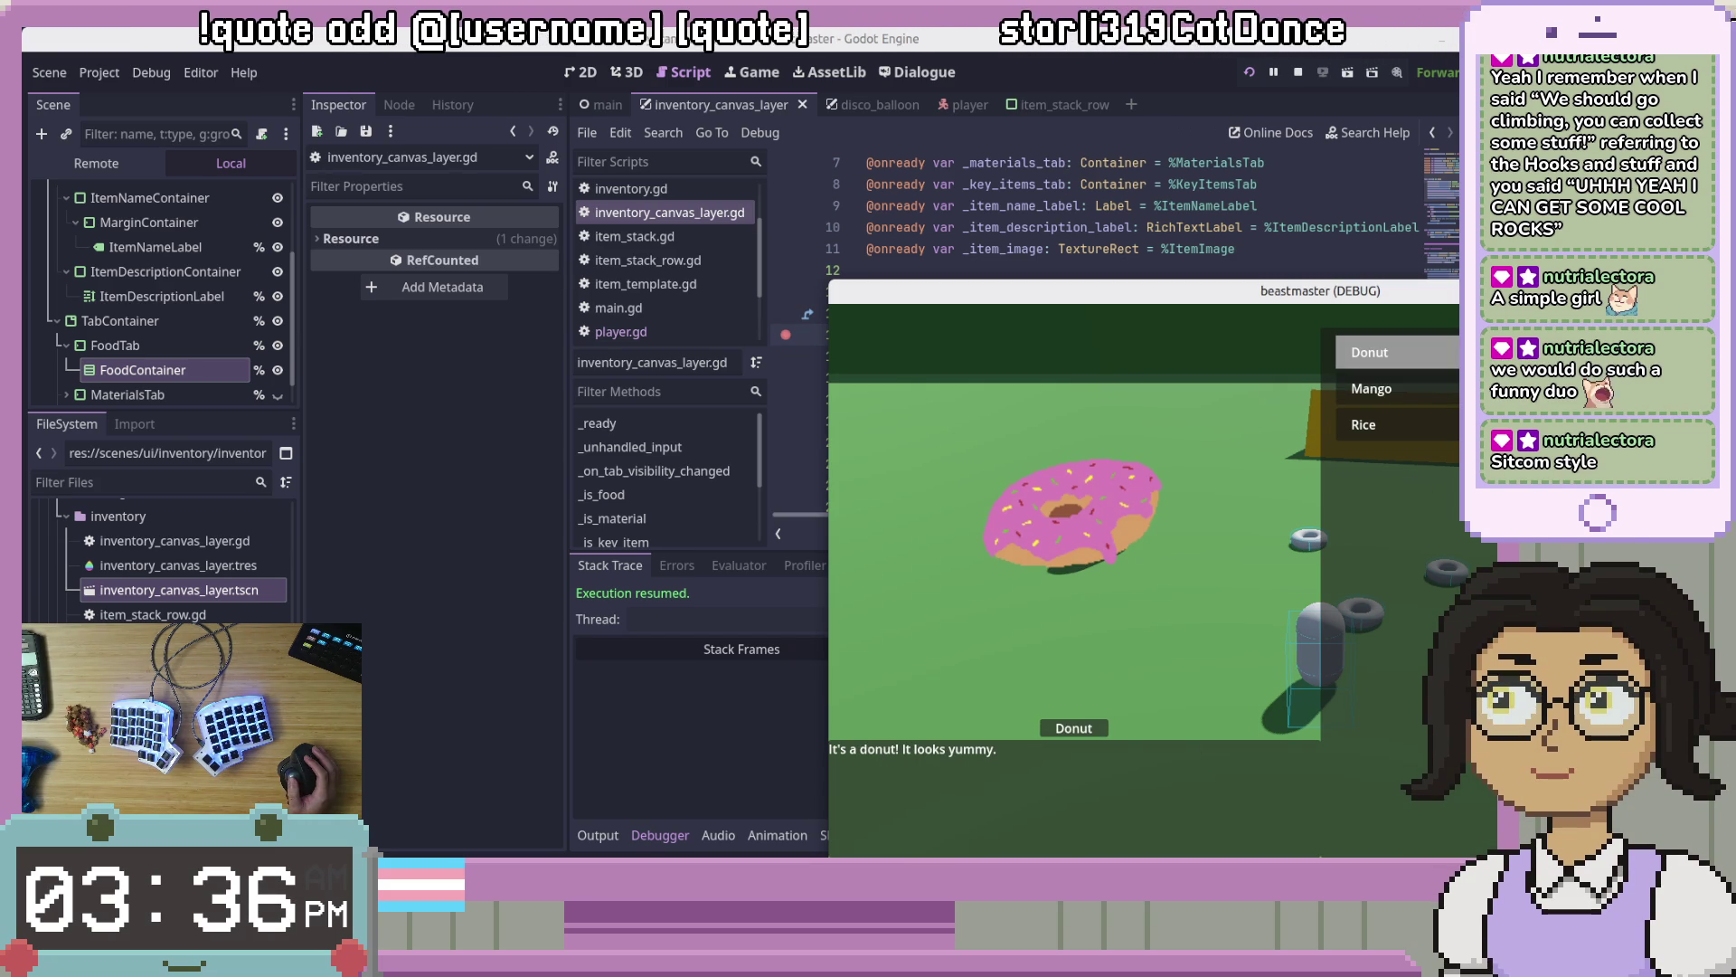
key(F8)
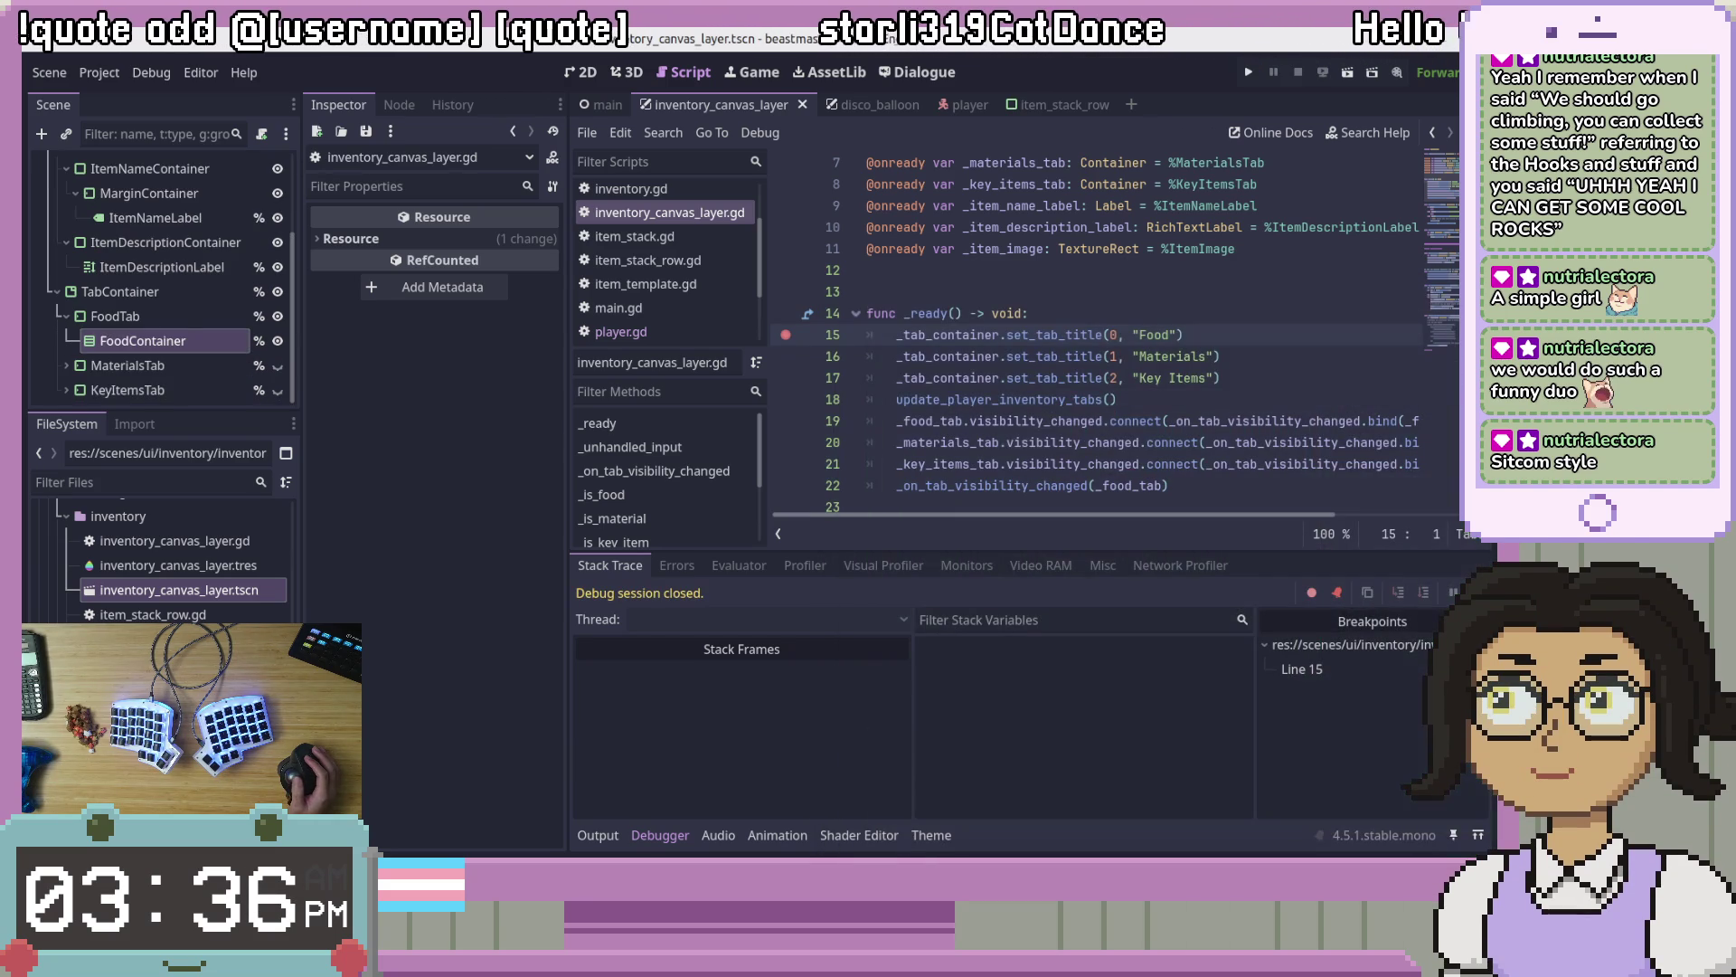
Step: Remove the breakpoint on line 15 of inventory_canvas_layer.gd
click(1006, 436)
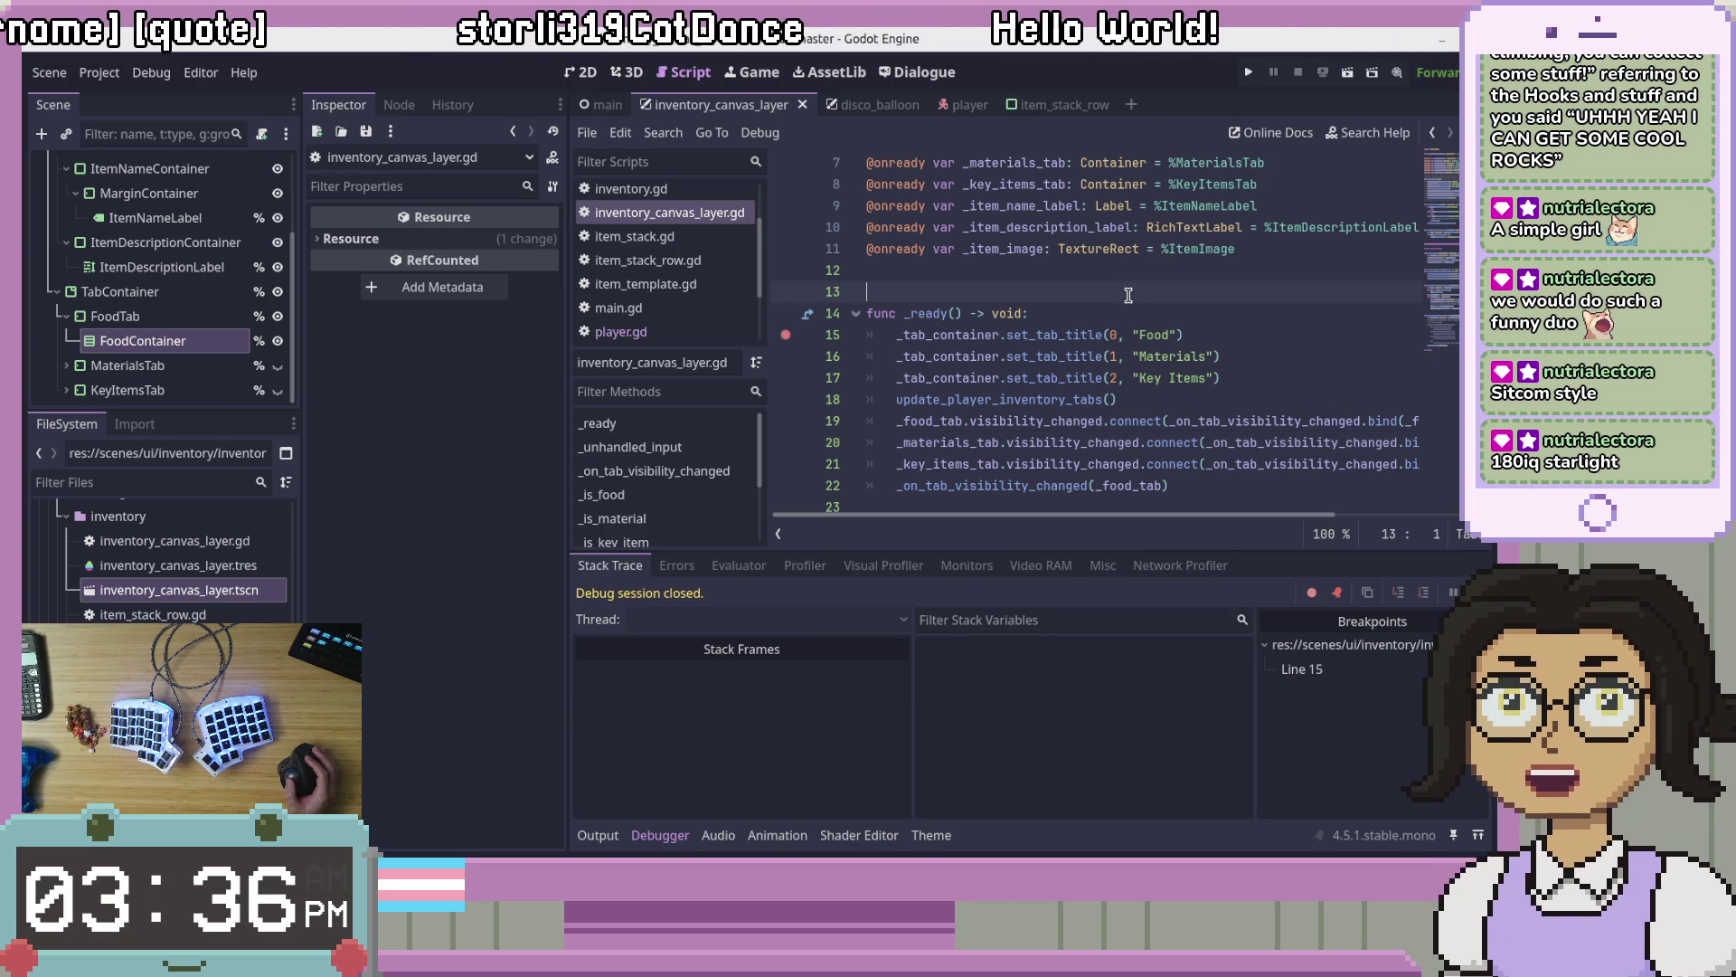
click(1273, 334)
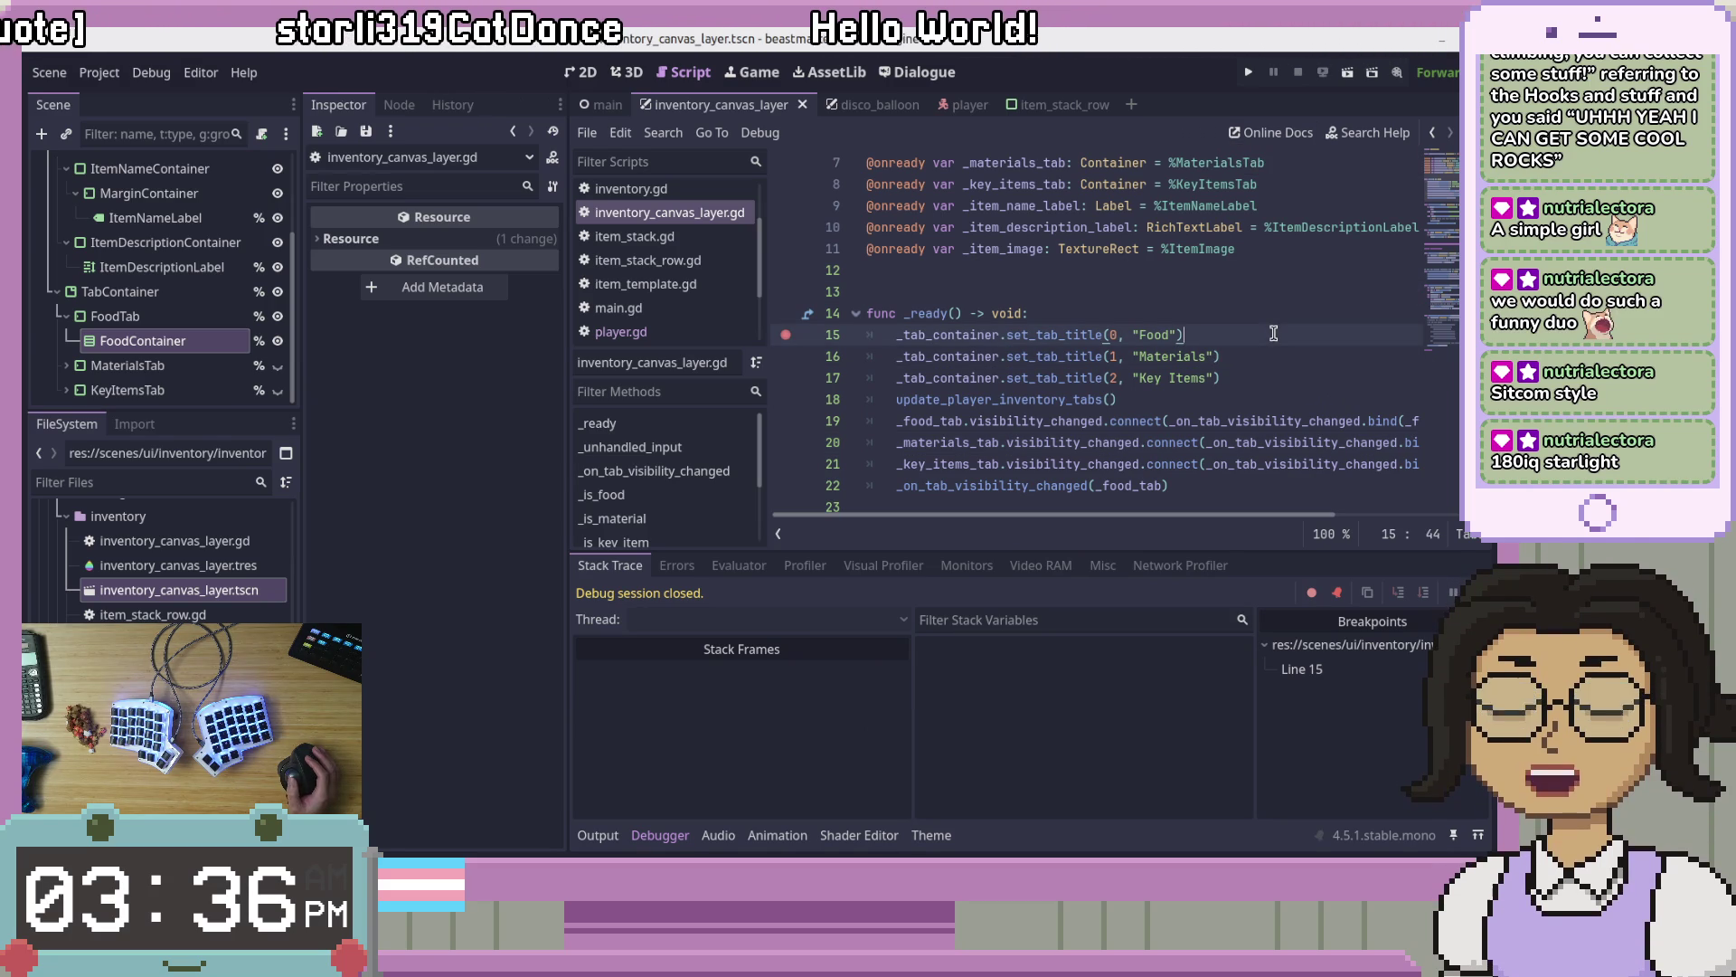
scroll(1456, 242, down, 5)
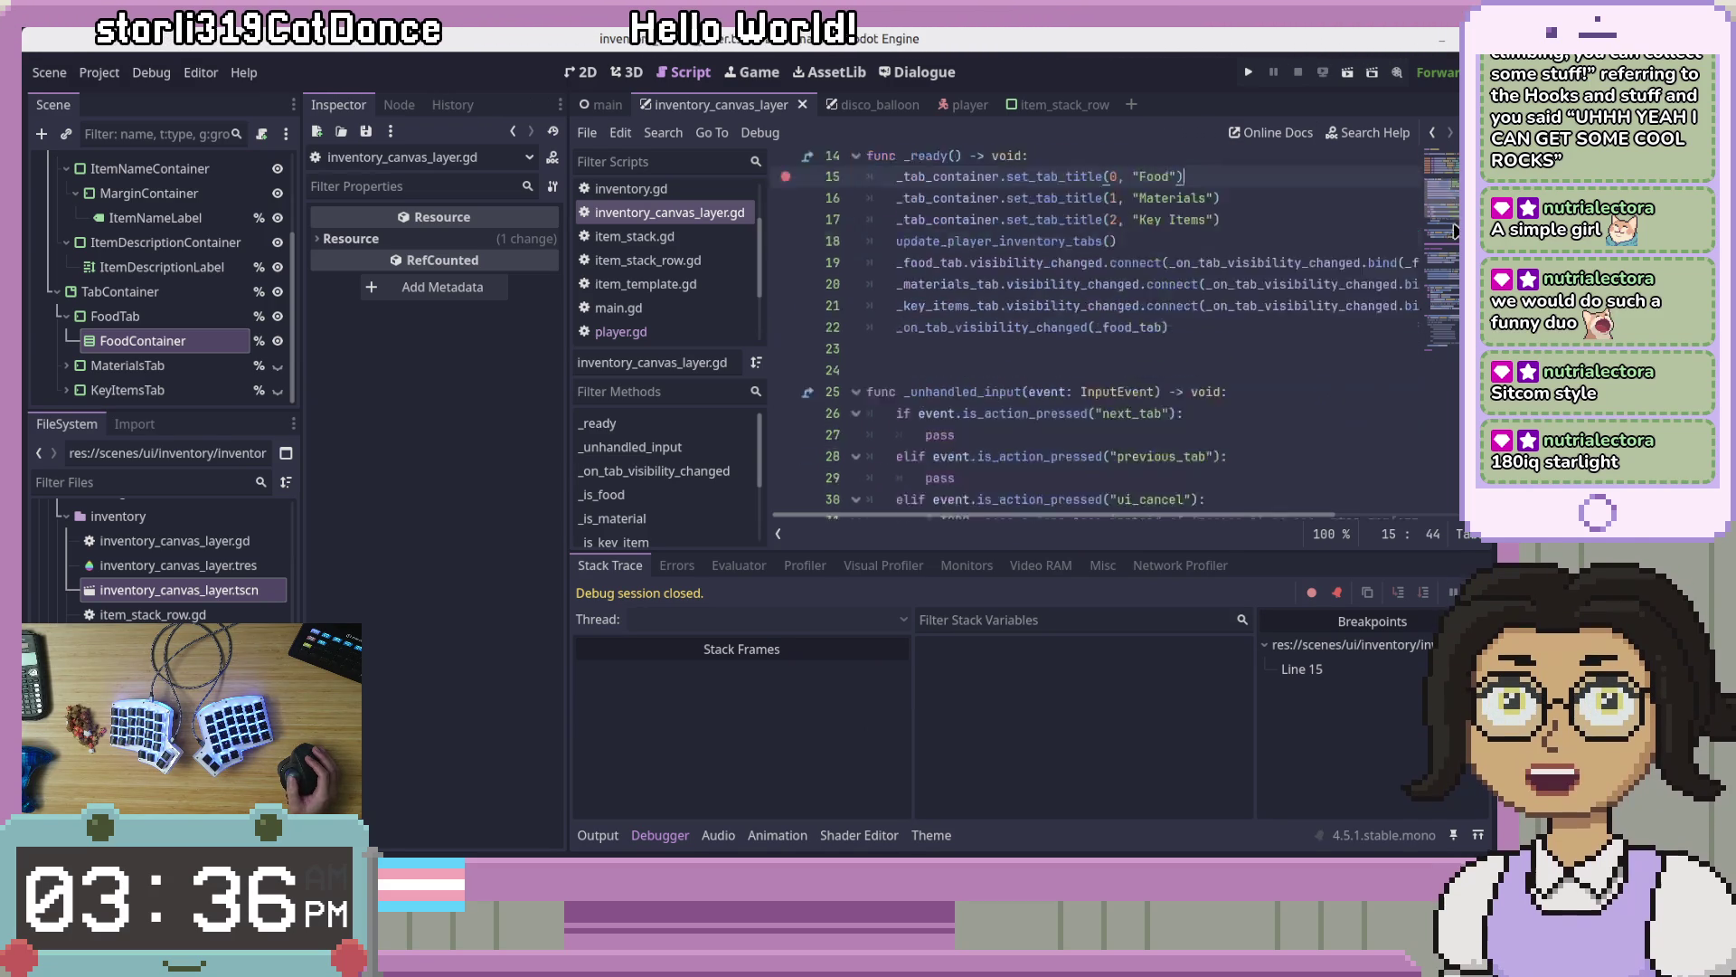
scroll(1456, 243, up, 2)
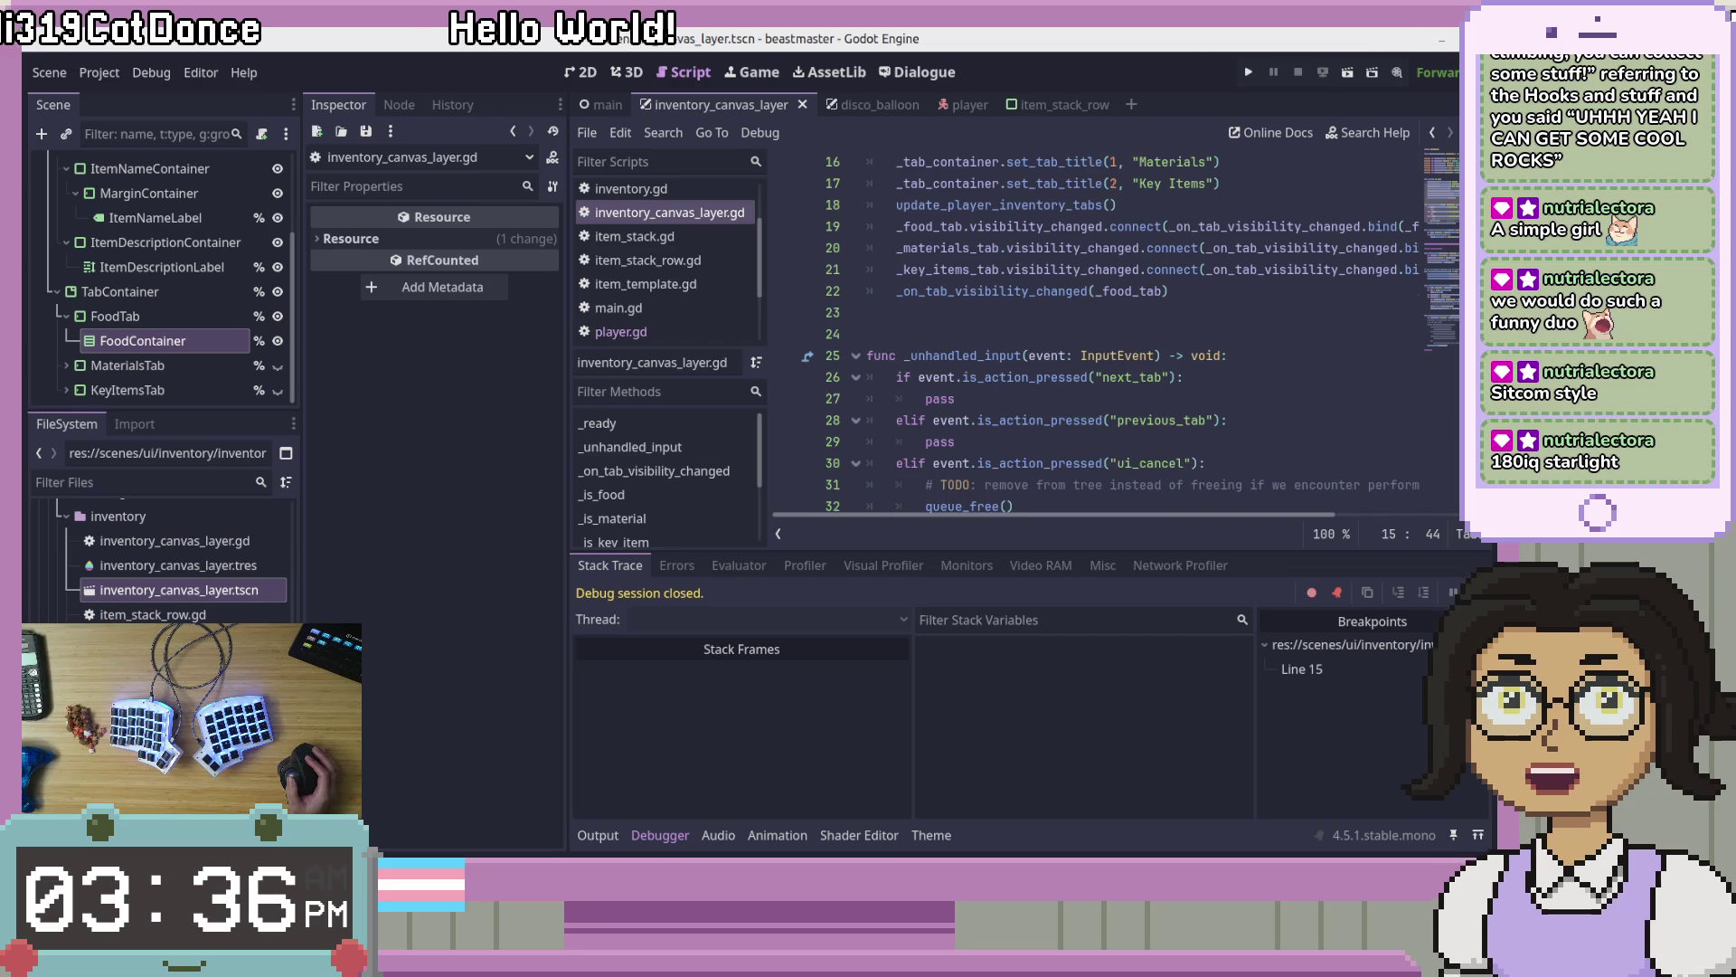
scroll(1115, 334, up, 3)
click(780, 321)
Step: Review the grab_focus call on line 39 and the KeyItemsTab lines near the top of the script
scroll(998, 413, down, 9)
click(1181, 257)
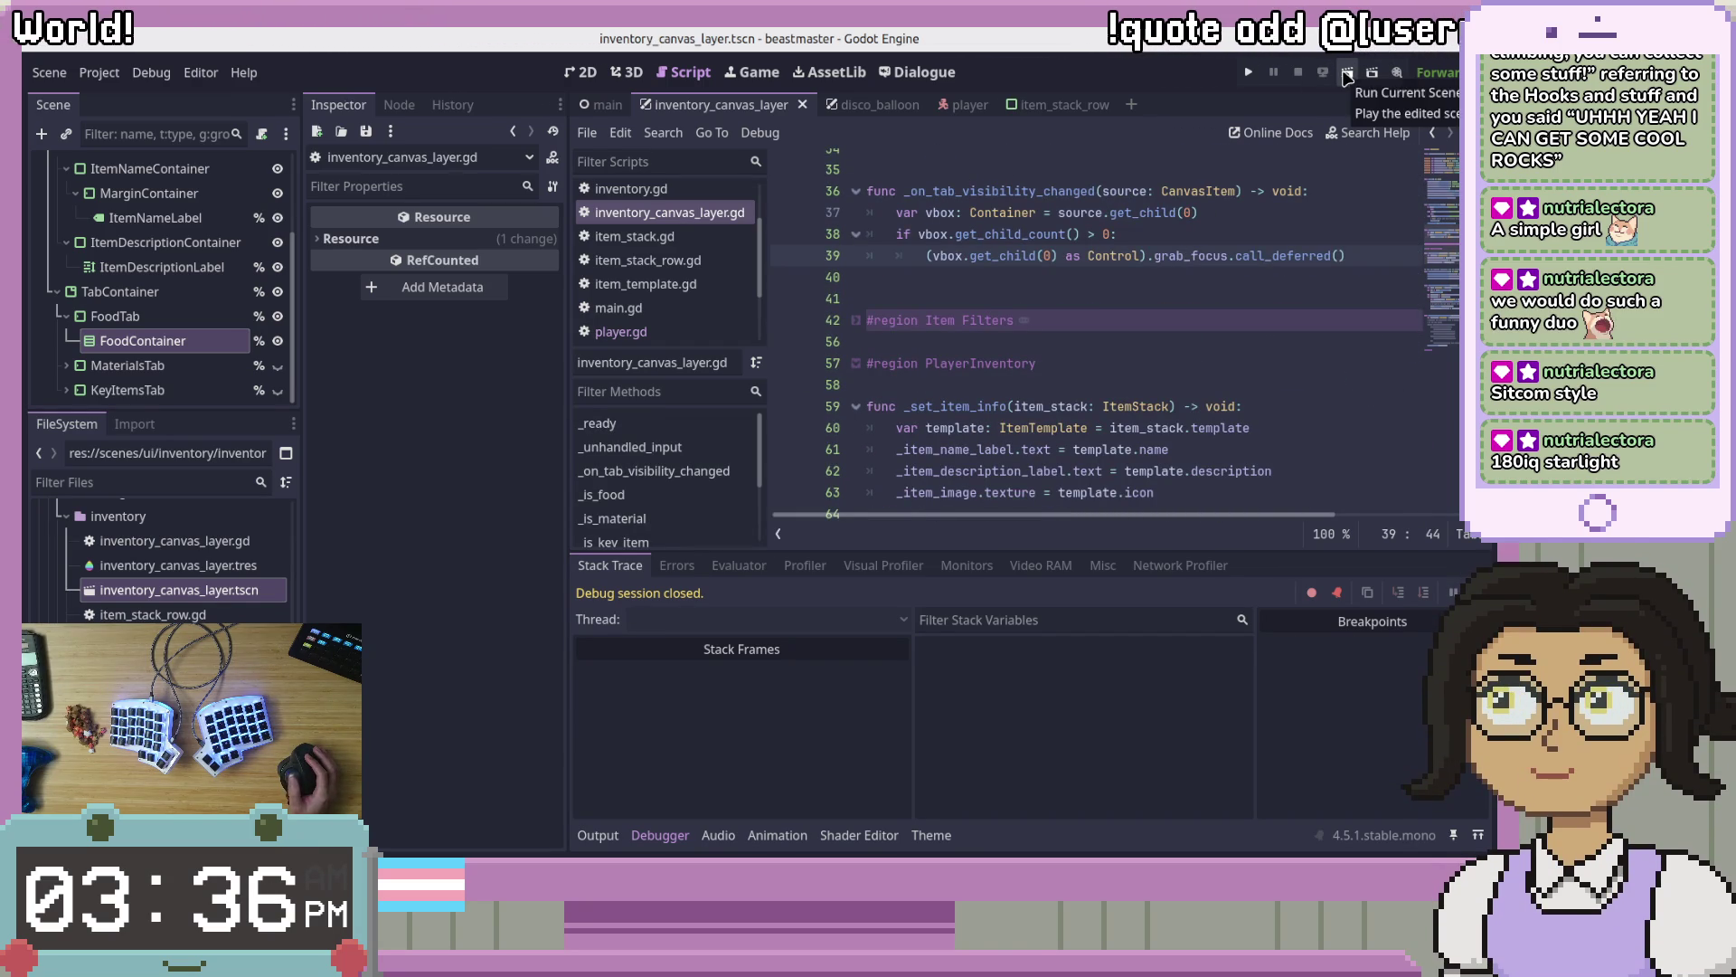
scroll(1176, 299, up, 11)
double_click(1176, 309)
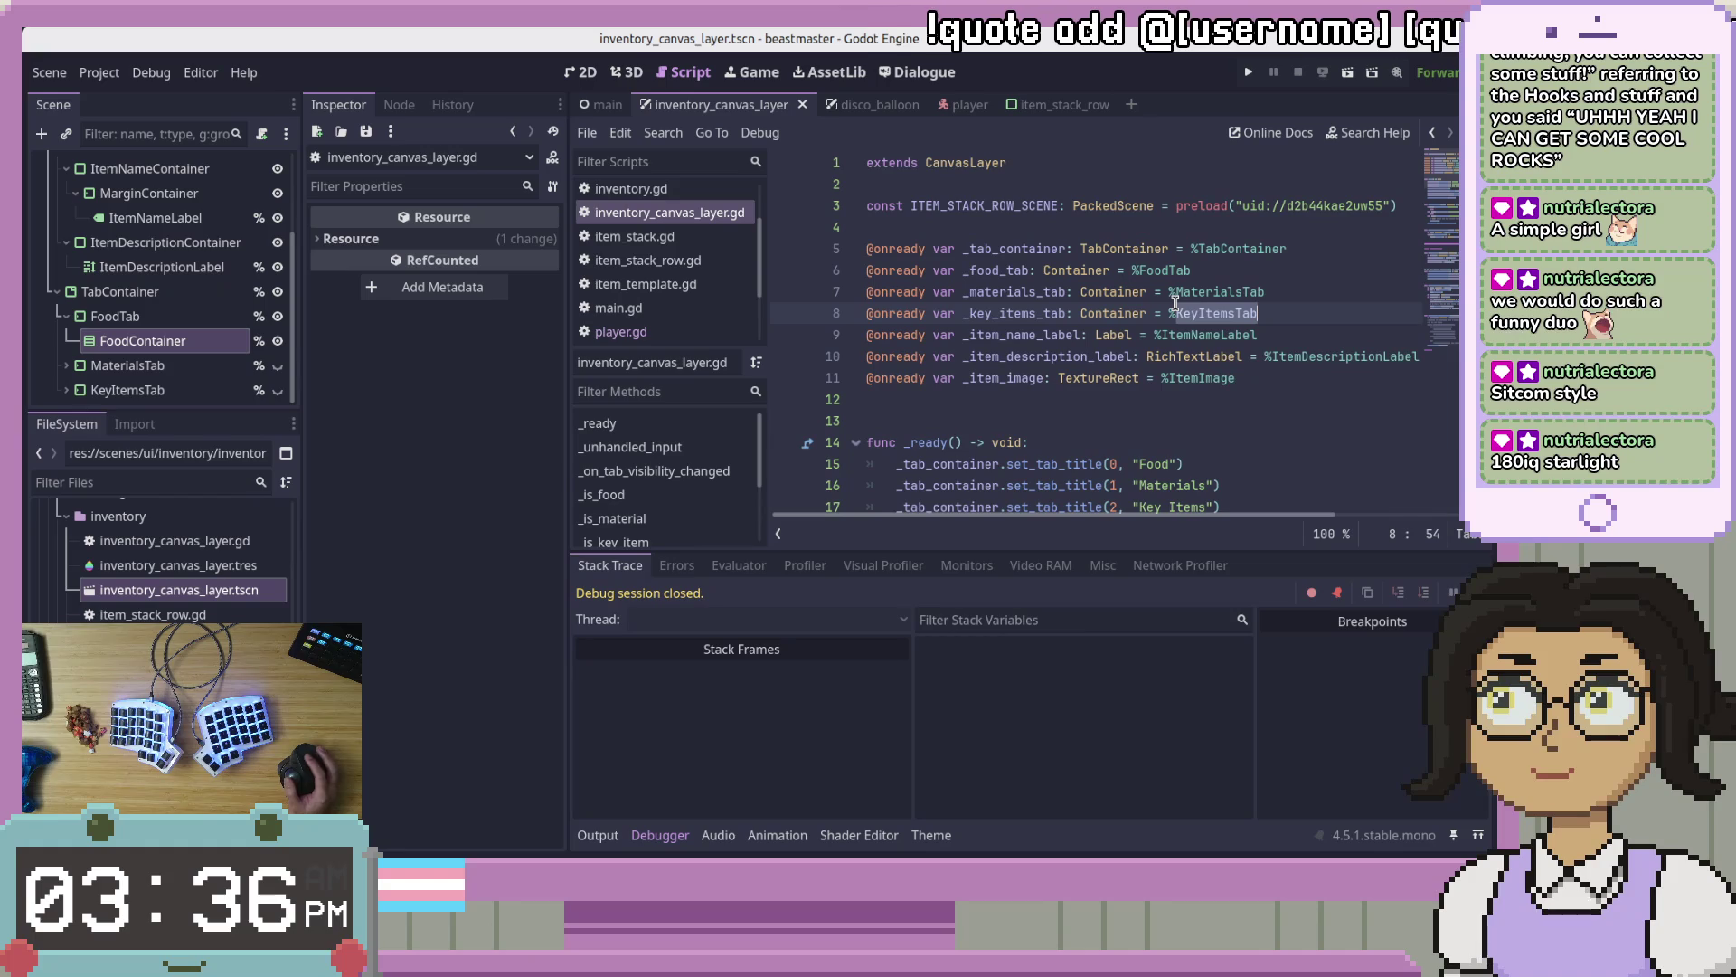
click(1309, 276)
click(1354, 251)
click(1325, 336)
Step: Save the current scene via Scene > Save Scene, then look over the _ready lines
click(52, 71)
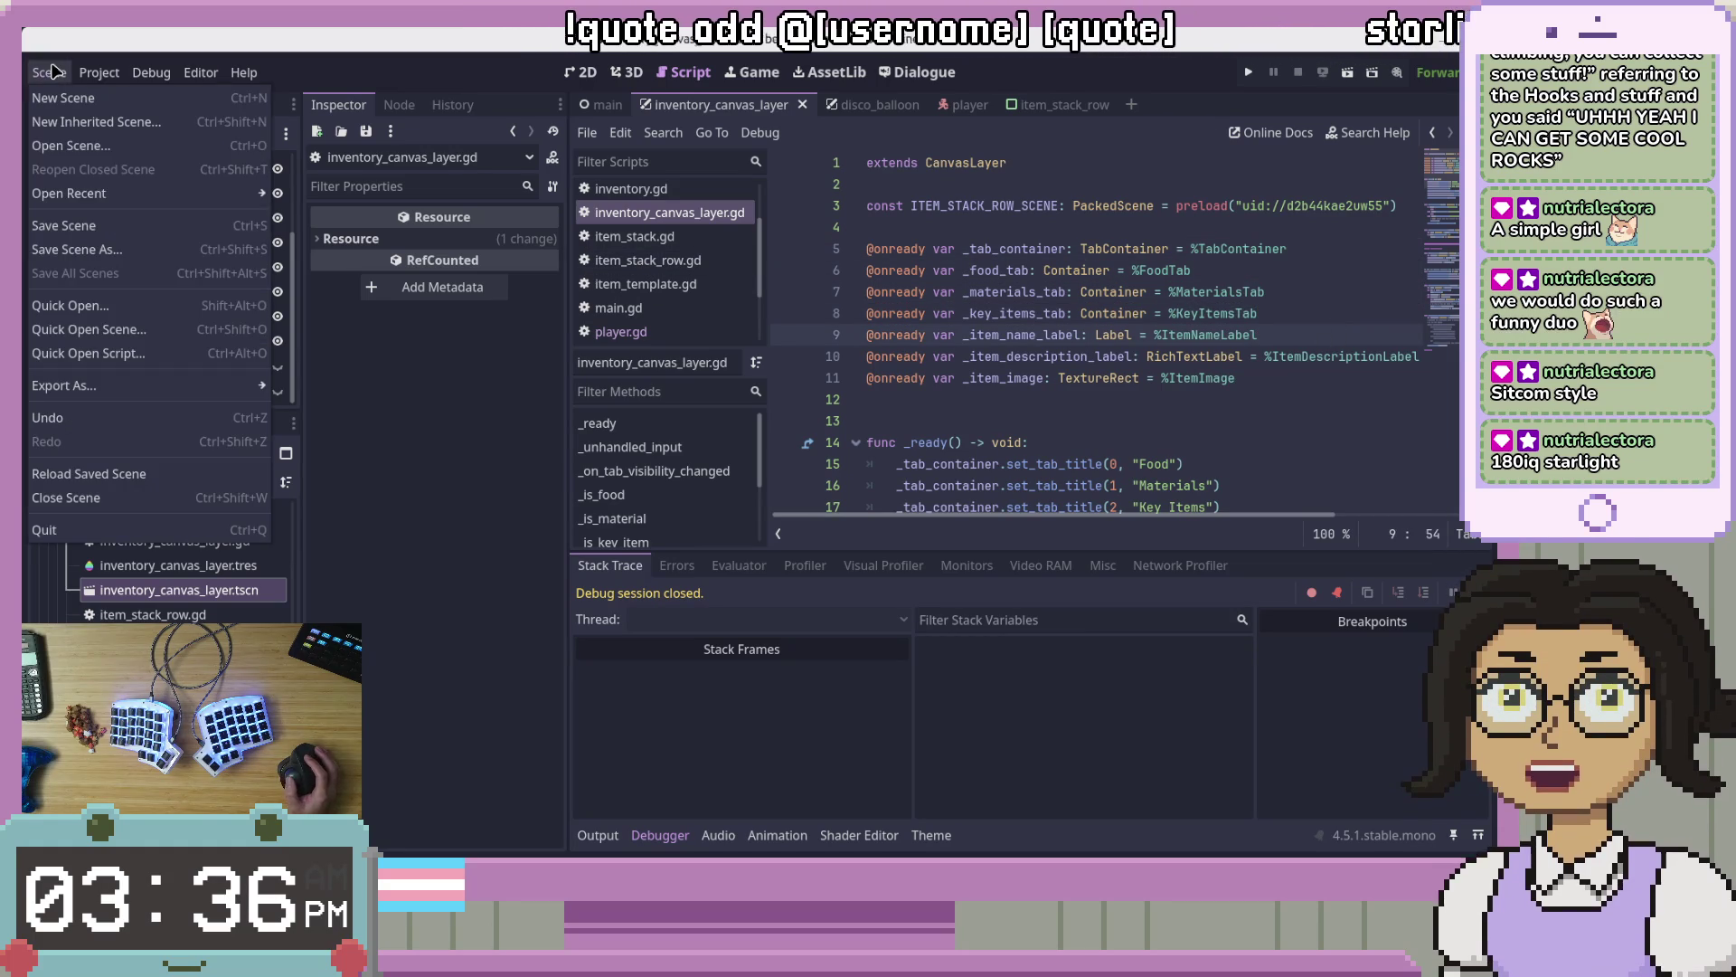
click(140, 228)
click(1283, 450)
scroll(1282, 449, down, 5)
scroll(1283, 450, up, 5)
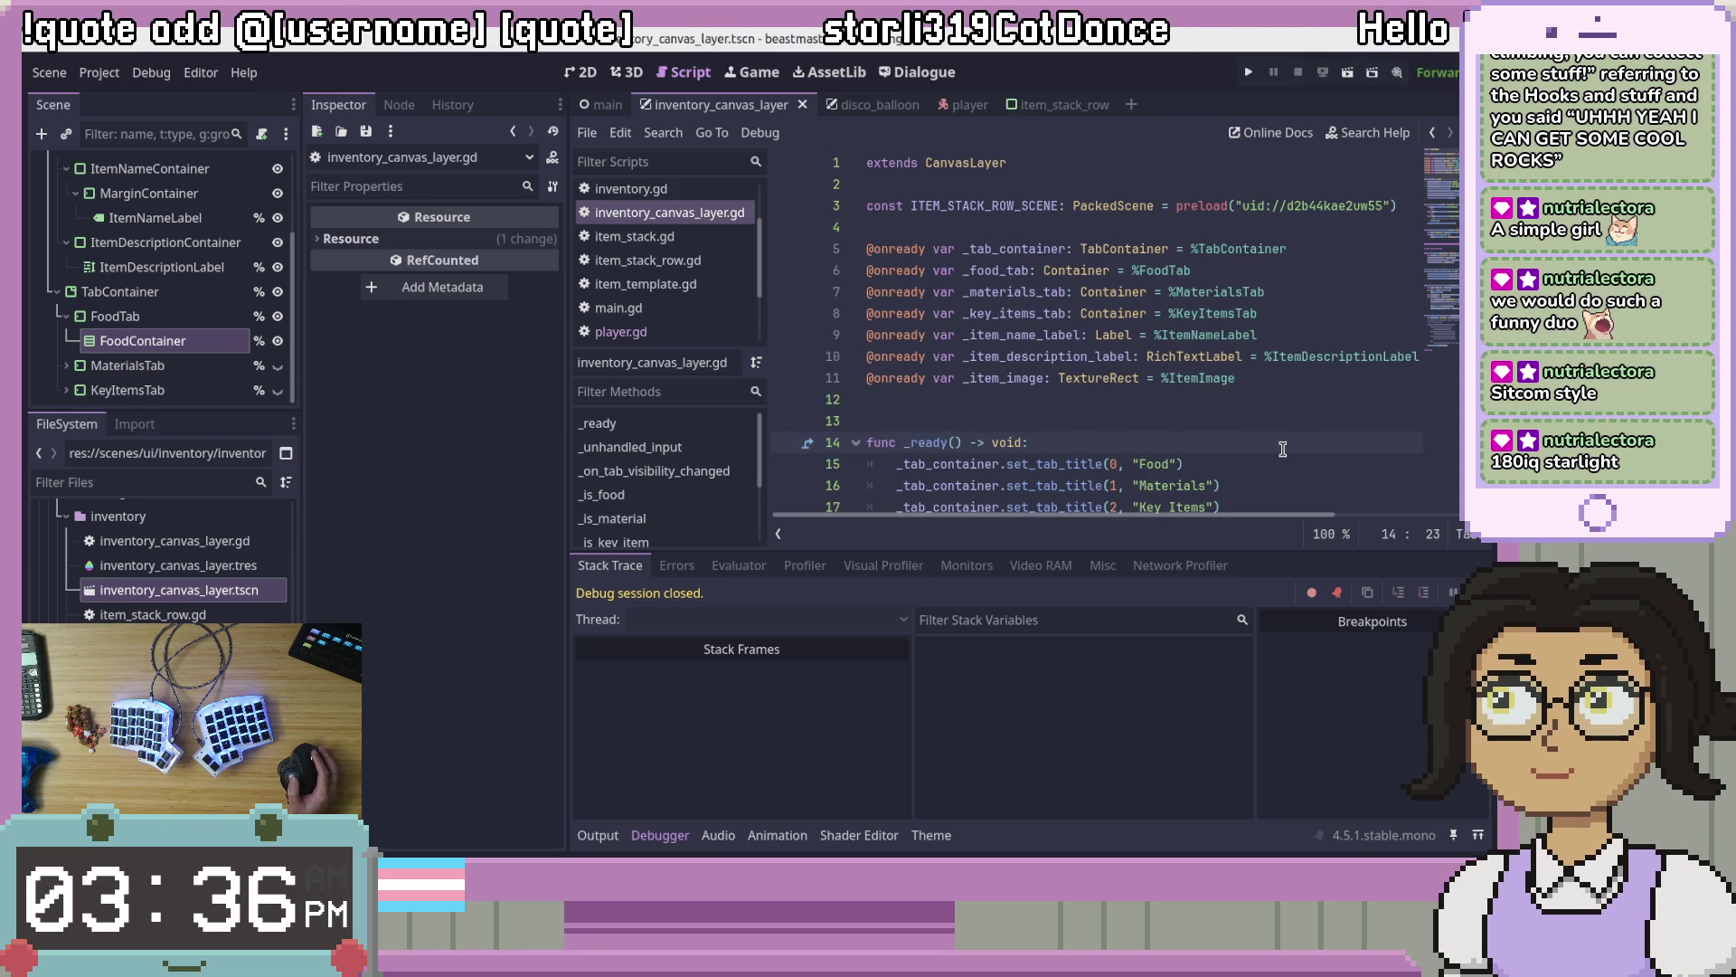
click(1260, 262)
click(1238, 248)
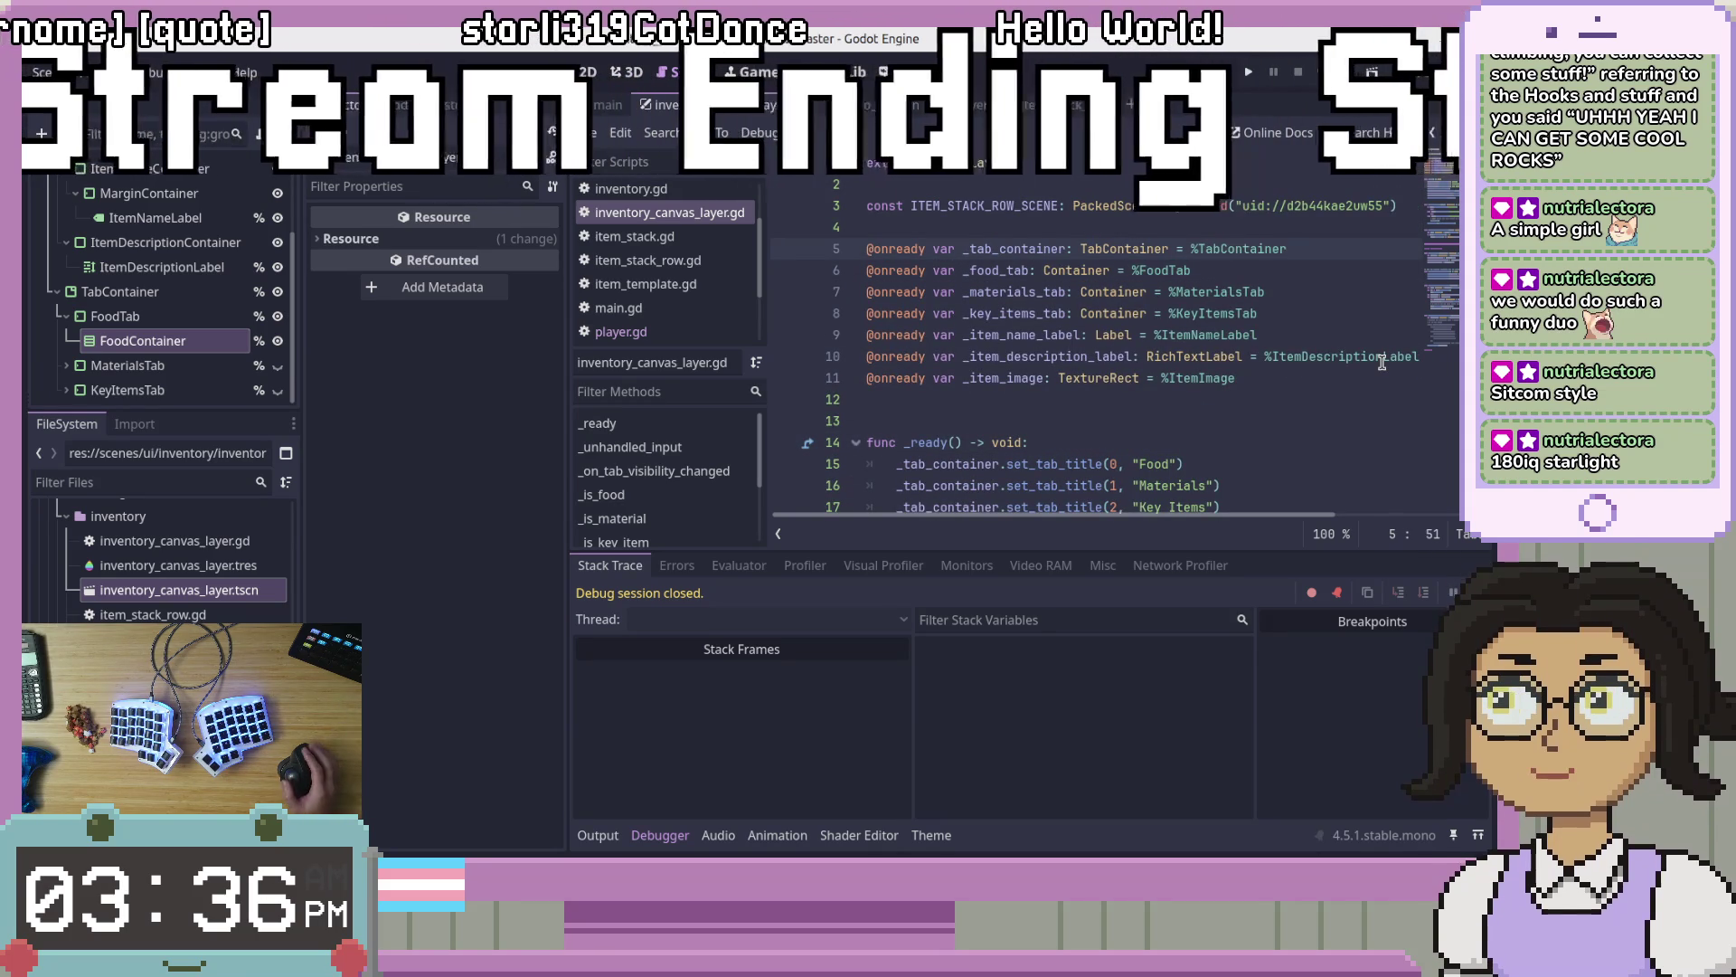
Step: Leave the script unchanged and bring Firefox's Twitch stream 'Making an FTL-like in Godot - Ep. 296' forward
click(1365, 451)
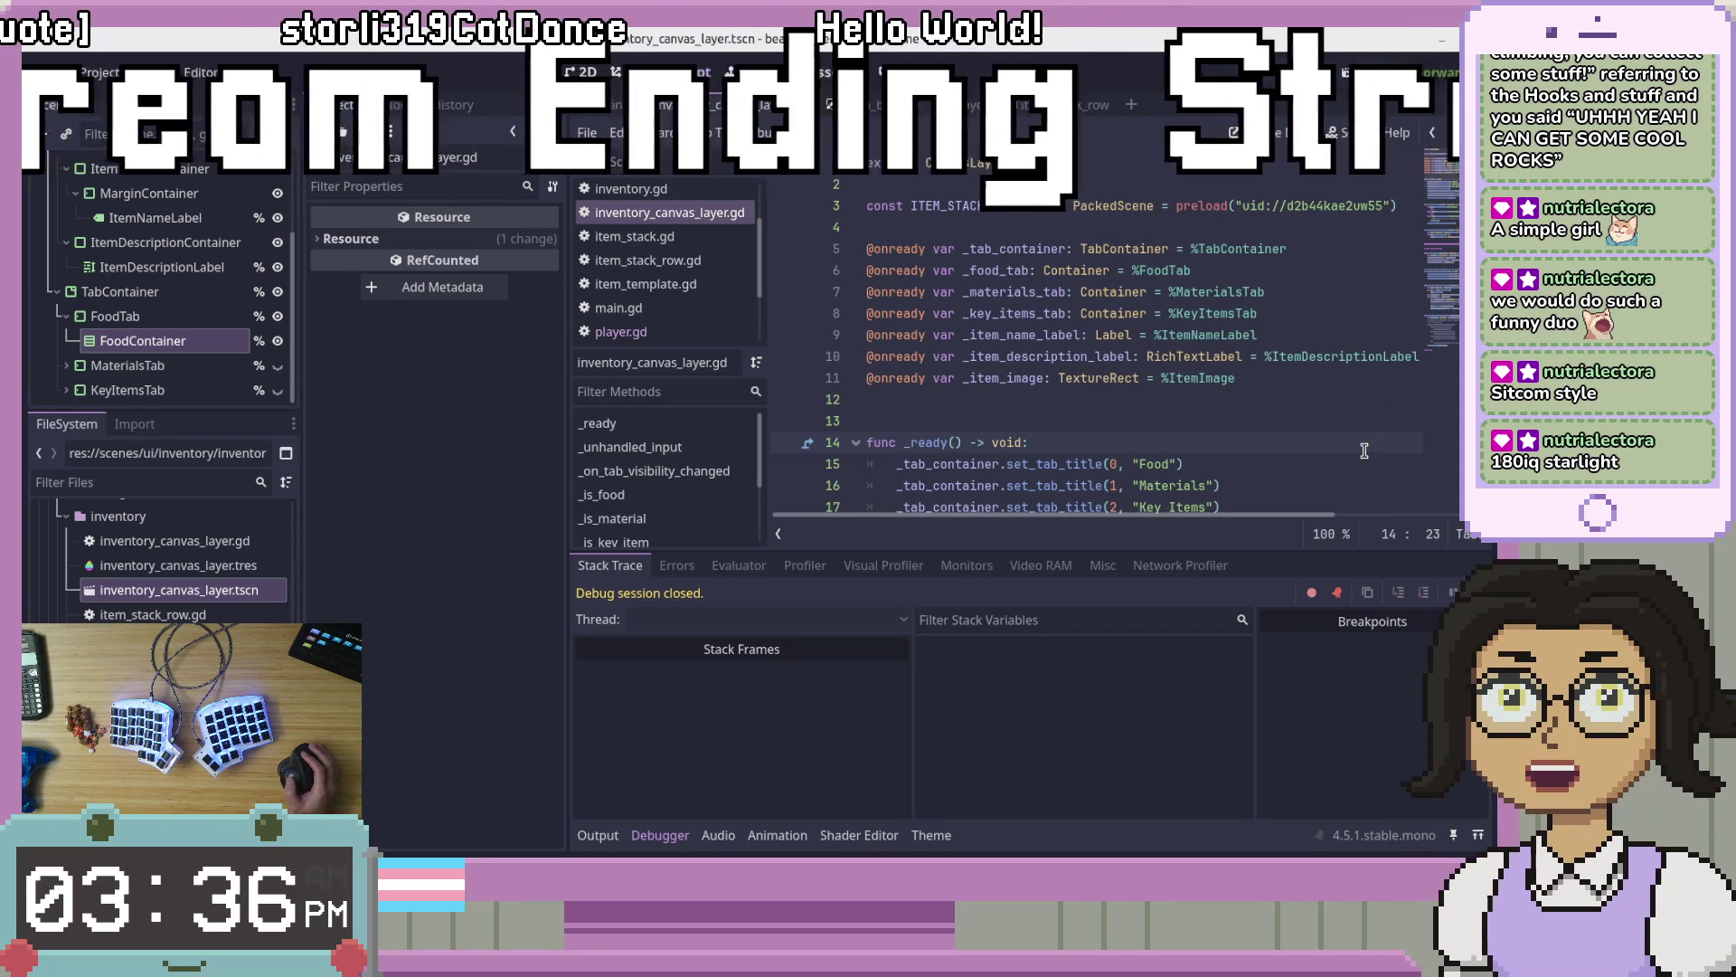
click(1009, 162)
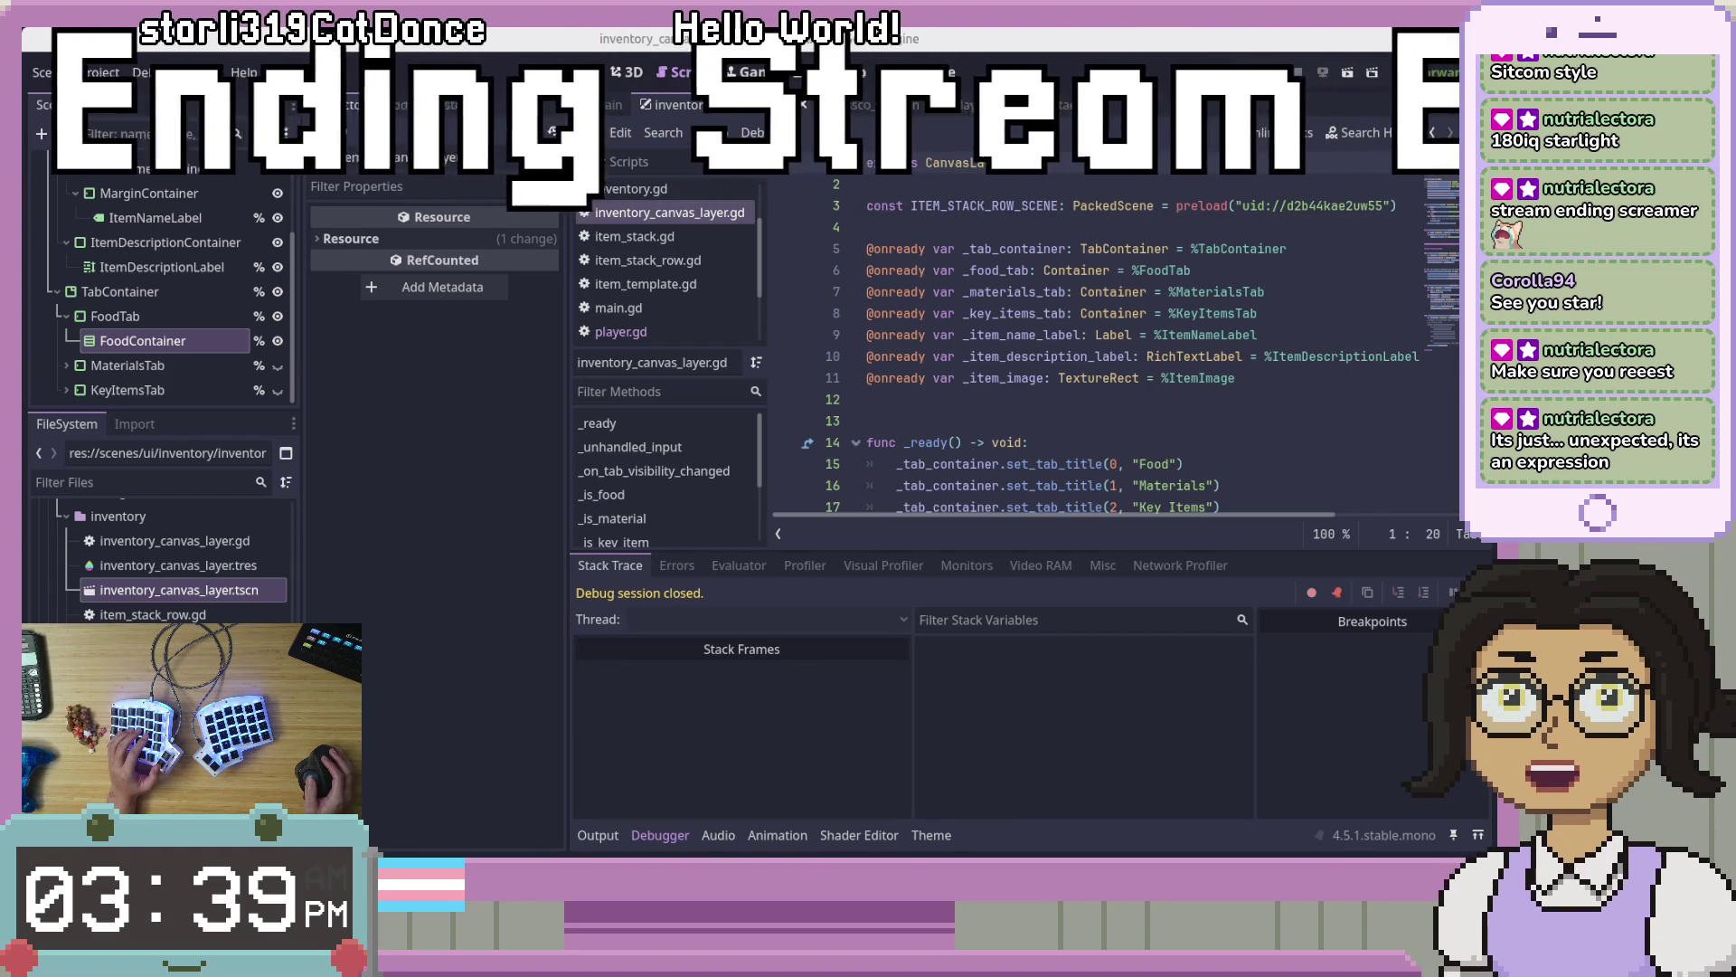
key(alt+Tab)
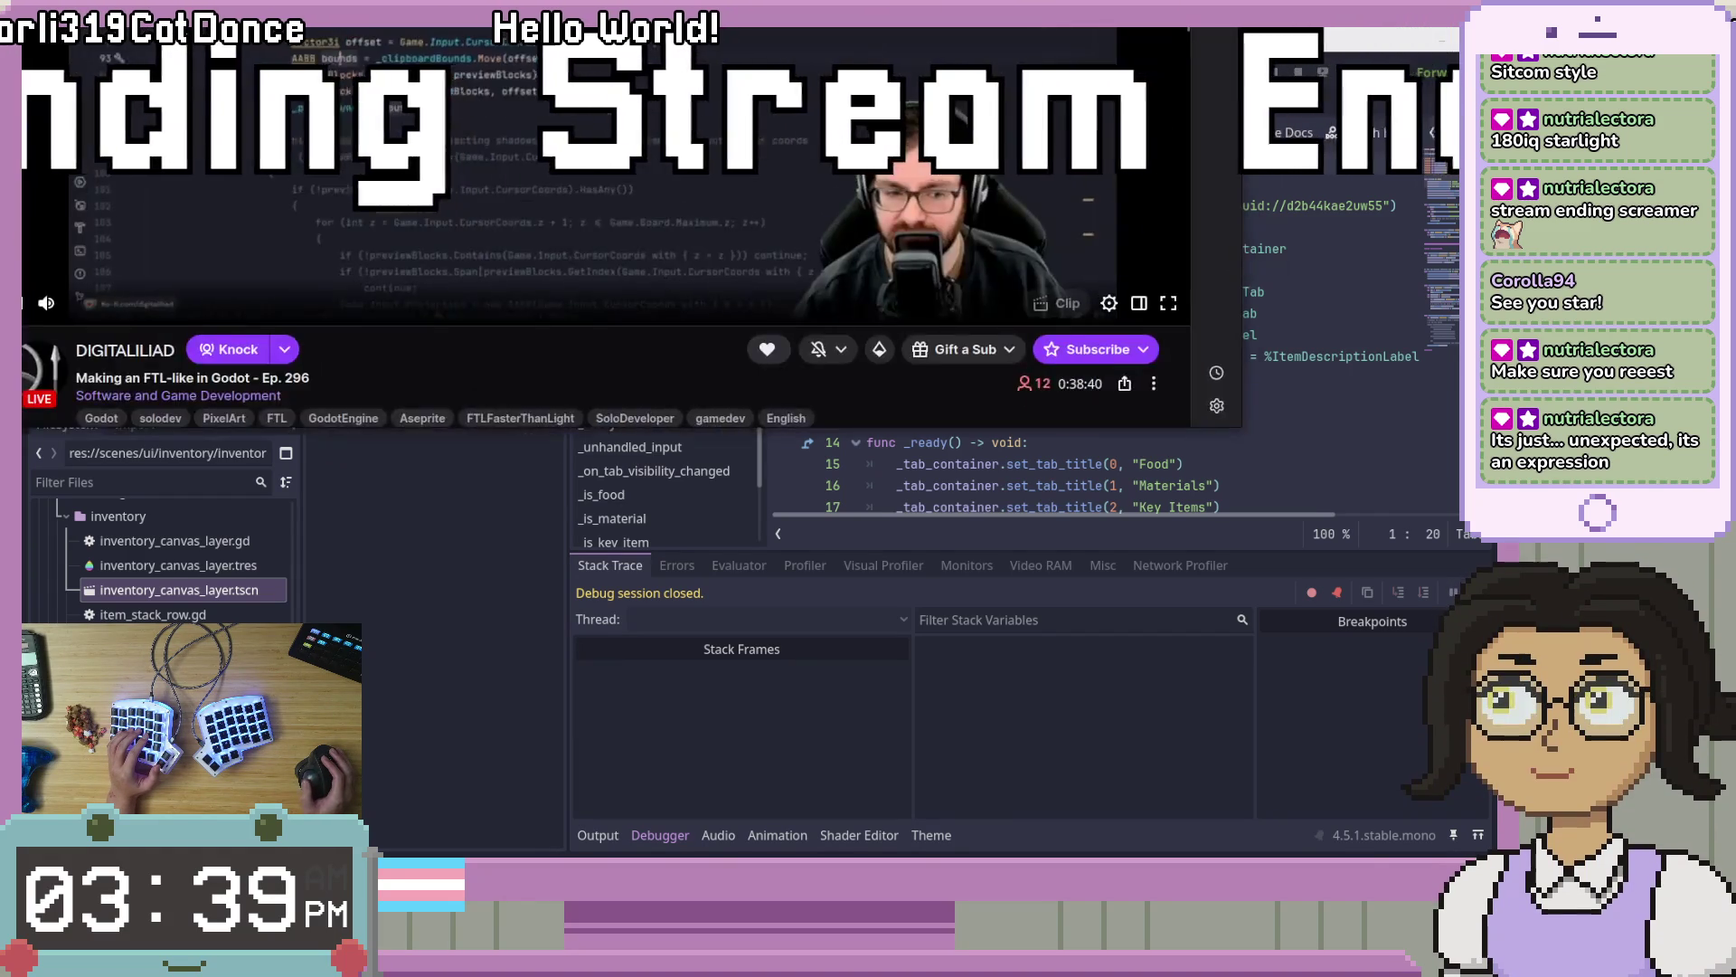